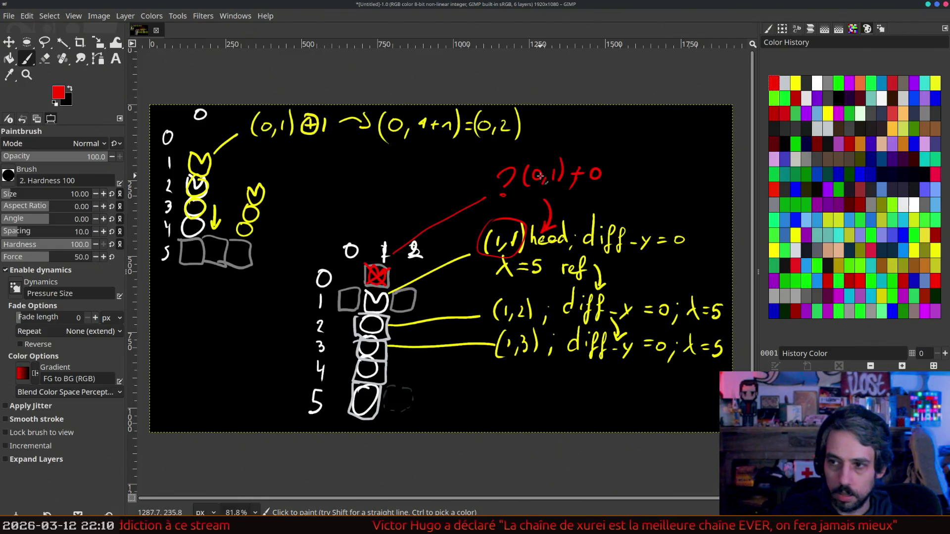
# - Append λ=5 to the red ?(0,1)+0 note, add a new transparent layer, and pick purple
pyautogui.moveTo(627, 179); pyautogui.dragTo(638, 167)
pyautogui.moveTo(633, 158)
pyautogui.mouseDown()
pyautogui.moveTo(645, 181)
pyautogui.moveTo(660, 176)
pyautogui.mouseUp()
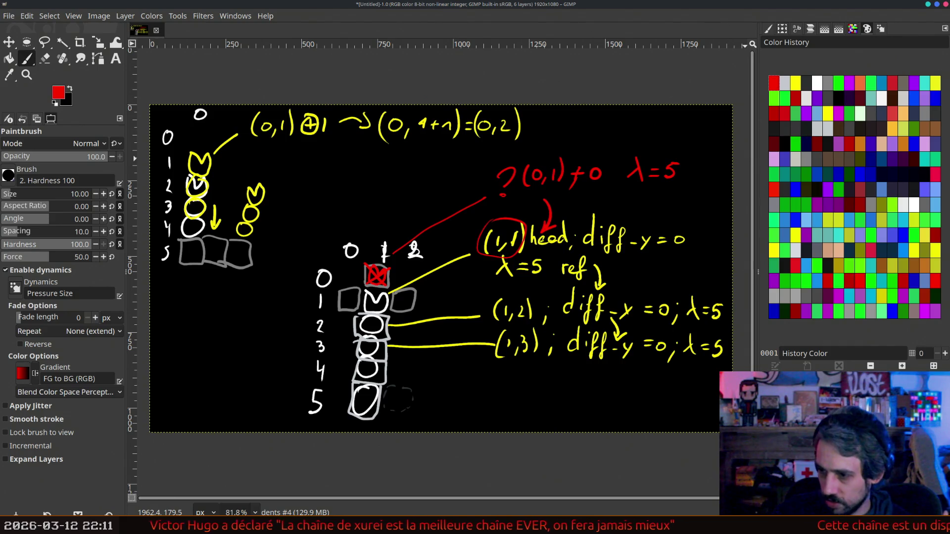
pyautogui.hotkey('shift', 'ctrl', 'n')
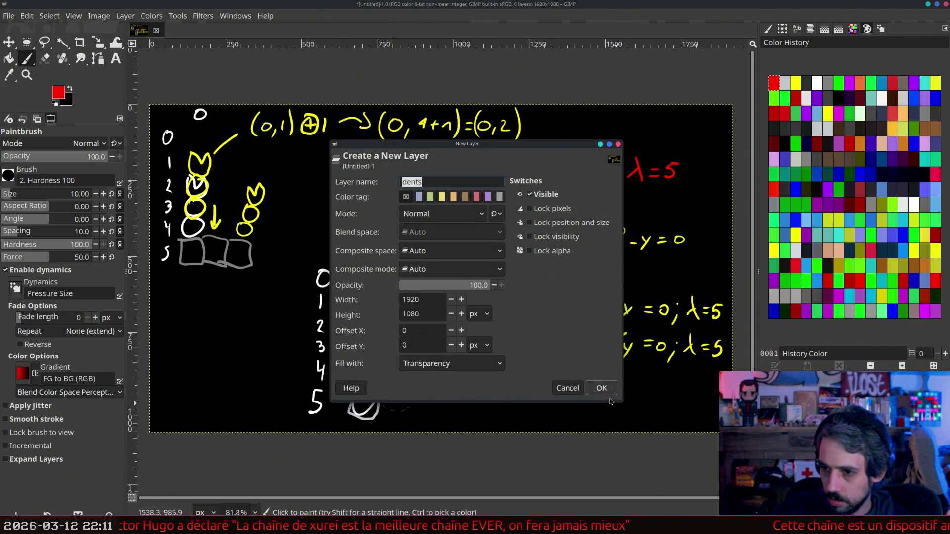
pyautogui.click(602, 388)
pyautogui.click(805, 117)
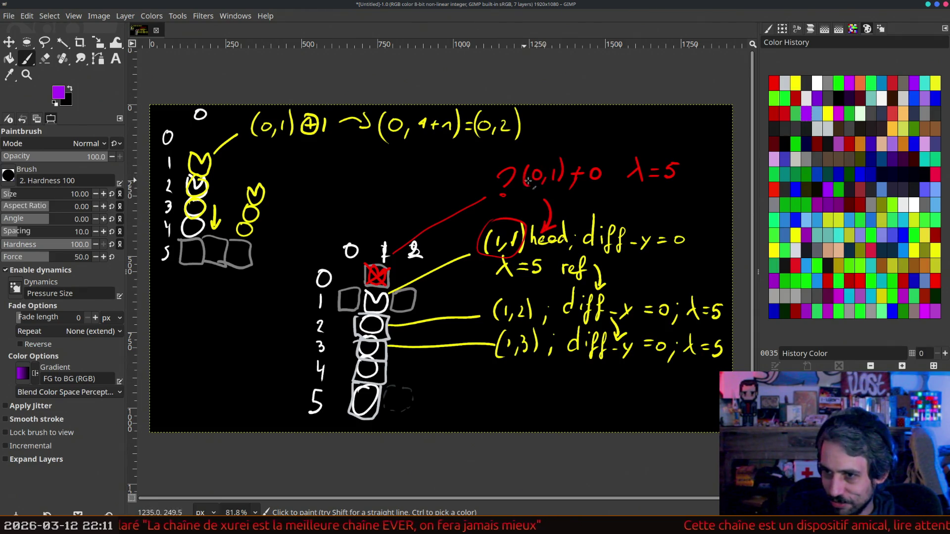
# - In purple, strike out (0,1), write (1,1) above, outline the row-1 head cell, and change λ to 4
pyautogui.moveTo(521, 182)
pyautogui.mouseDown()
pyautogui.moveTo(563, 165)
pyautogui.moveTo(525, 159)
pyautogui.moveTo(554, 157)
pyautogui.mouseUp()
pyautogui.moveTo(560, 136); pyautogui.dragTo(559, 159)
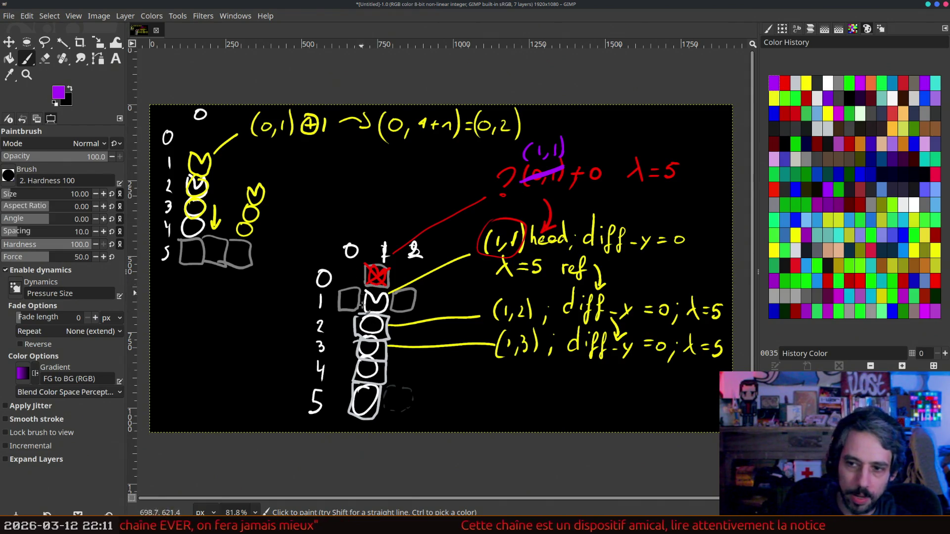
pyautogui.moveTo(376, 293); pyautogui.dragTo(385, 303)
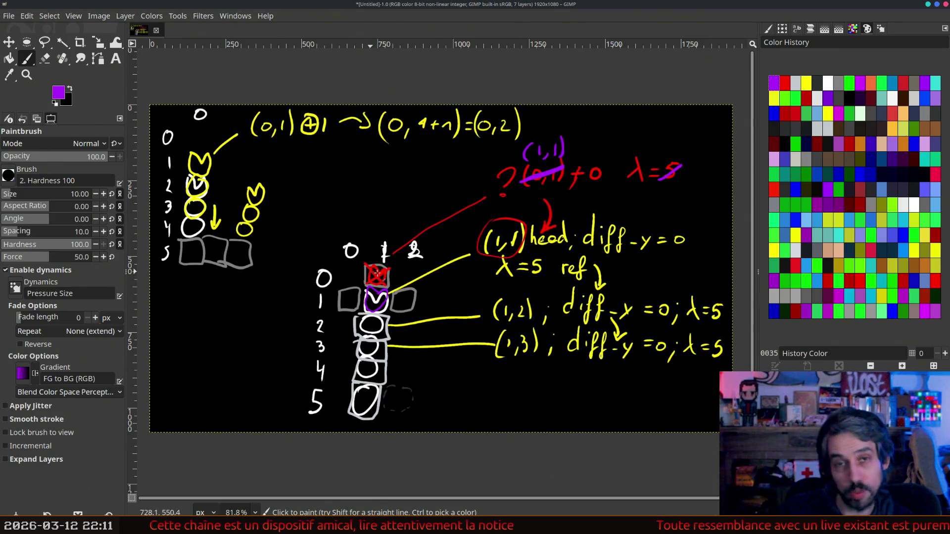
pyautogui.moveTo(686, 165); pyautogui.dragTo(697, 182)
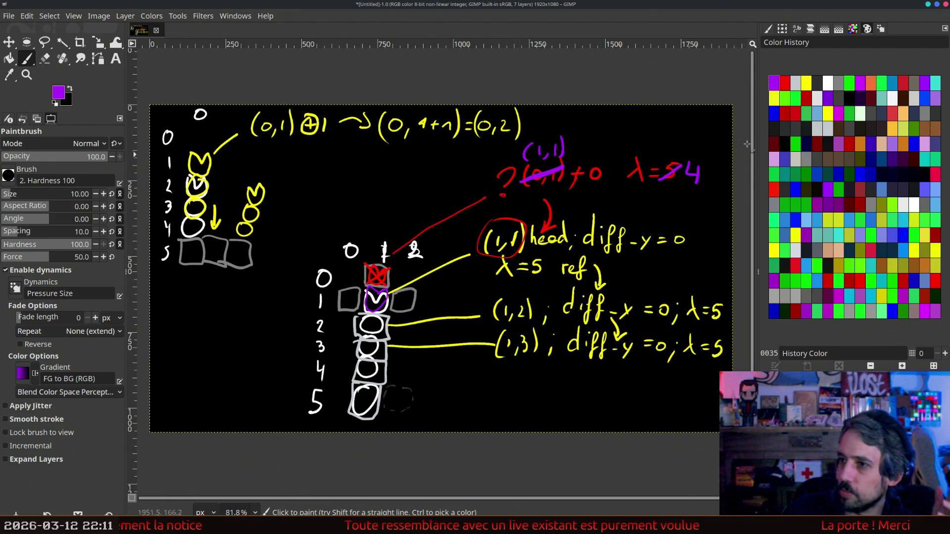
pyautogui.click(824, 85)
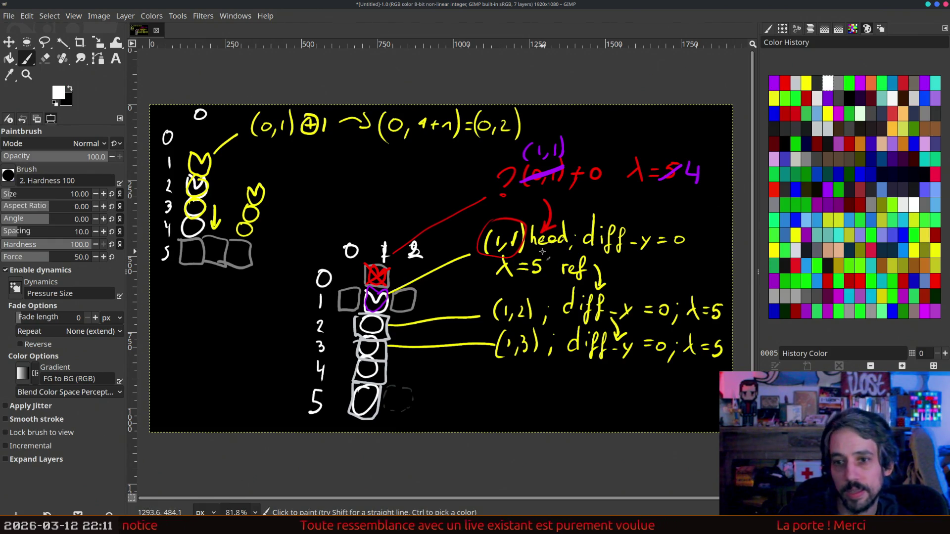
# - Draw a white grid with column dividers and row lines at the lower left
pyautogui.moveTo(169, 393)
pyautogui.mouseDown()
pyautogui.moveTo(171, 311)
pyautogui.moveTo(171, 393)
pyautogui.mouseUp()
pyautogui.moveTo(201, 315)
pyautogui.mouseDown()
pyautogui.moveTo(198, 398)
pyautogui.moveTo(227, 400)
pyautogui.mouseUp()
pyautogui.moveTo(254, 311); pyautogui.dragTo(253, 408)
pyautogui.moveTo(173, 328); pyautogui.dragTo(298, 329)
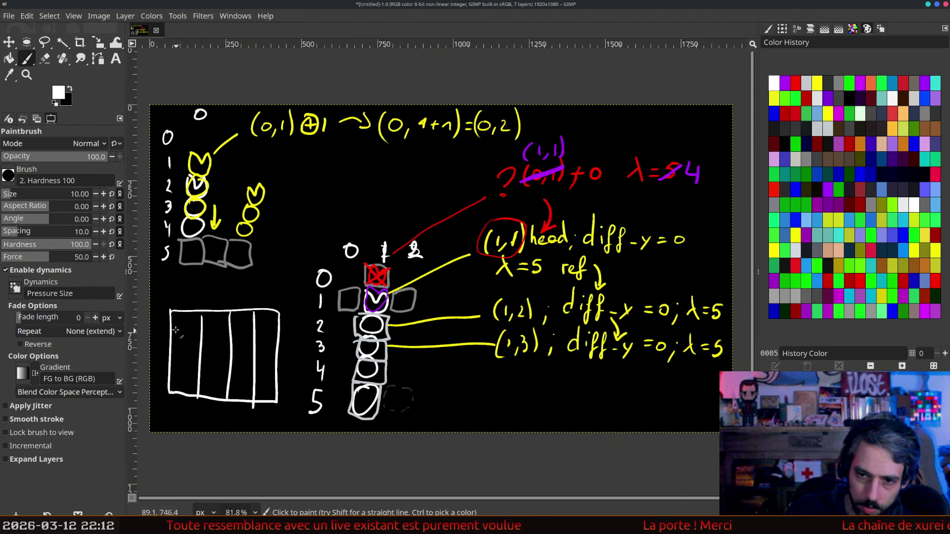
pyautogui.moveTo(217, 349); pyautogui.dragTo(276, 348)
pyautogui.moveTo(169, 369); pyautogui.dragTo(280, 377)
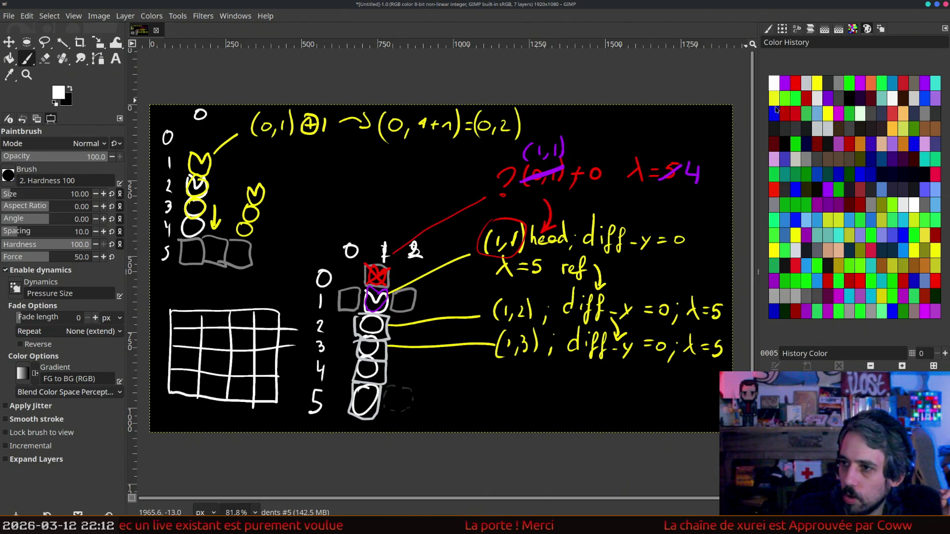
# - On a new layer, paint a small red head mark in one grid cell
pyautogui.click(892, 116)
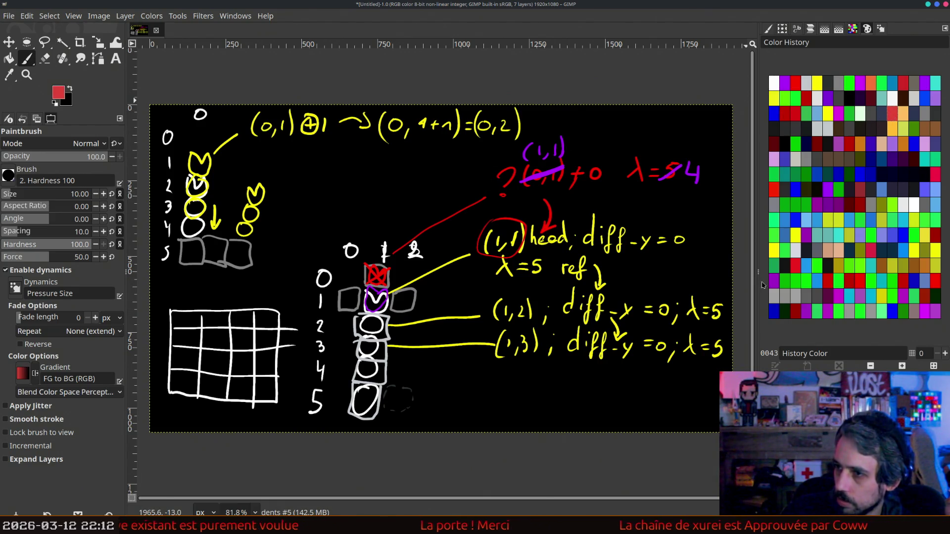
pyautogui.hotkey('shift', 'ctrl', 'n')
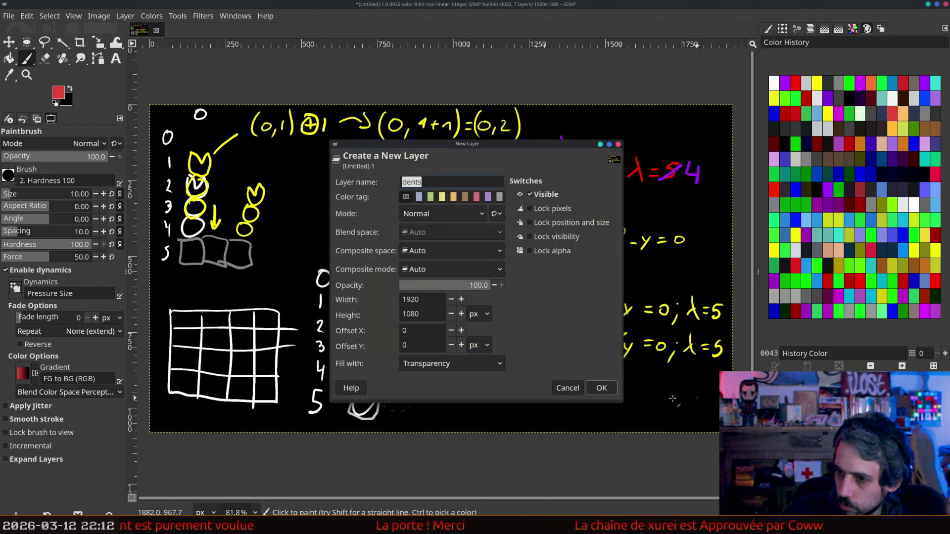
pyautogui.click(601, 386)
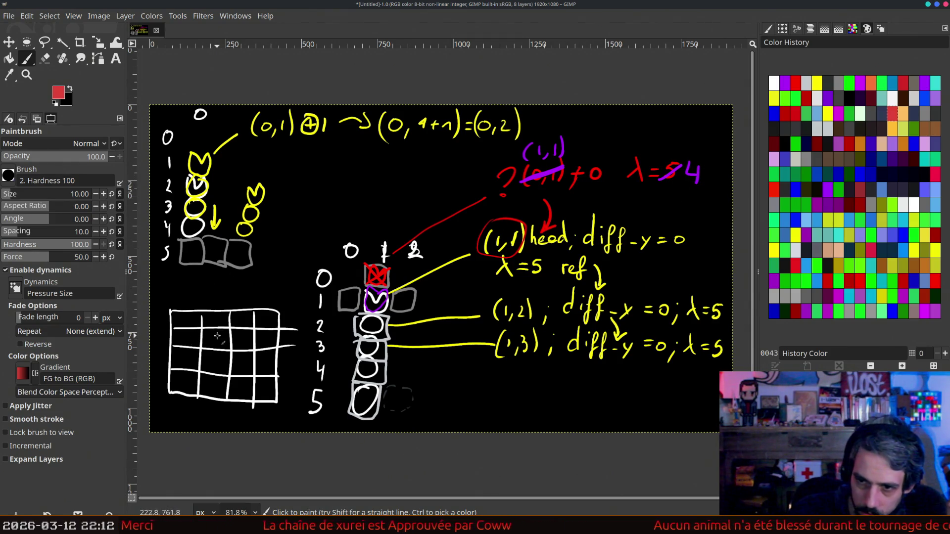
pyautogui.moveTo(210, 334)
pyautogui.mouseDown()
pyautogui.moveTo(222, 345)
pyautogui.moveTo(222, 334)
pyautogui.mouseUp()
# - Reset the colours to white and begin an extra grid row below
pyautogui.click(56, 103)
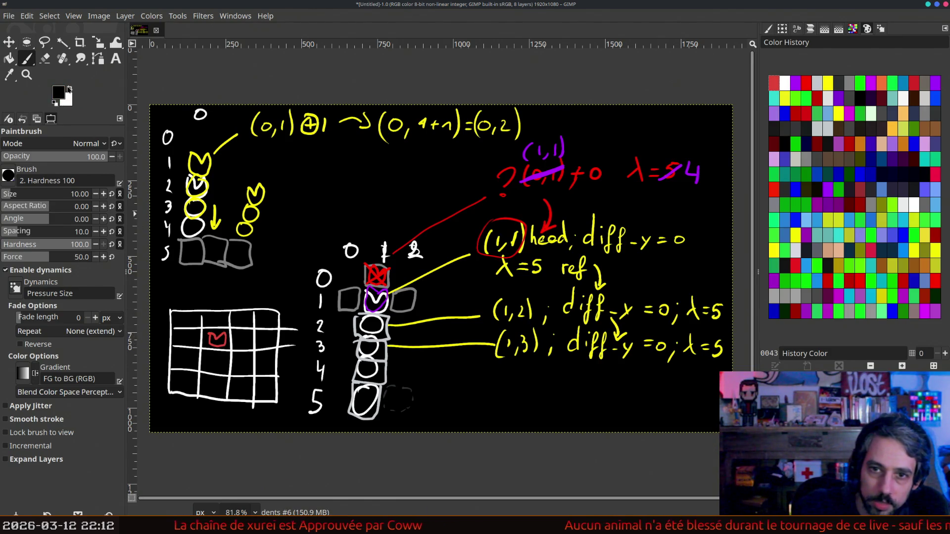
pyautogui.click(70, 89)
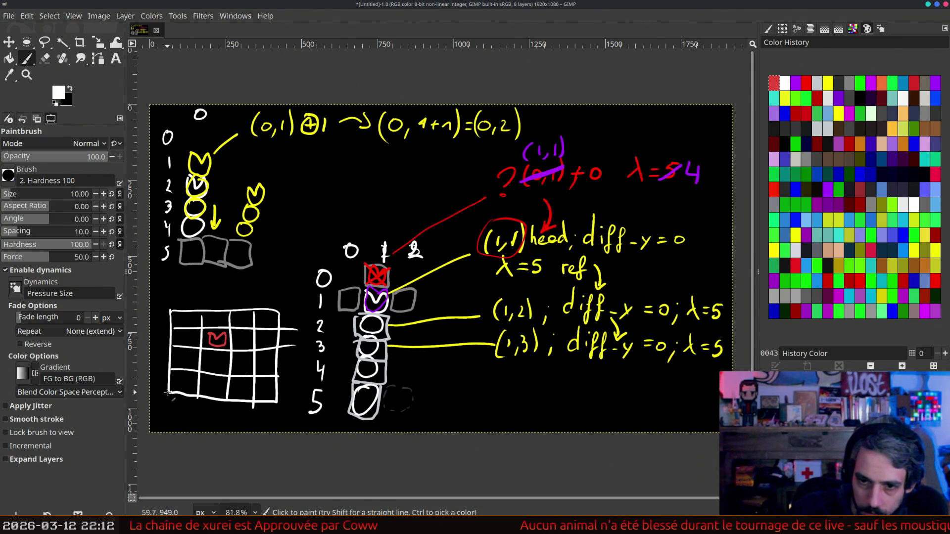
pyautogui.moveTo(170, 392)
pyautogui.mouseDown()
pyautogui.moveTo(257, 418)
pyautogui.moveTo(165, 435)
pyautogui.mouseUp()
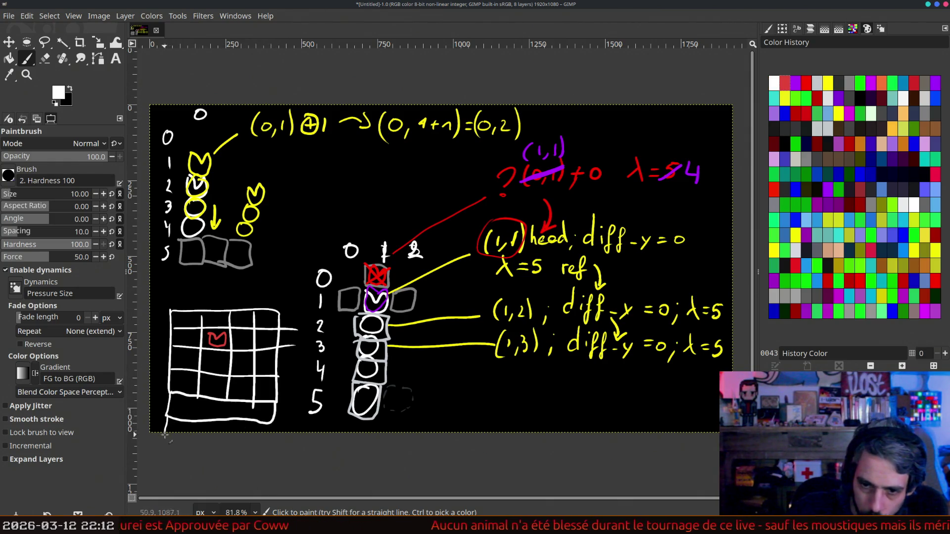
# - Paint the bottom row's column dividers in white, then trial red, light blue and yellow before returning to white
pyautogui.moveTo(227, 419)
pyautogui.mouseDown()
pyautogui.moveTo(229, 434)
pyautogui.moveTo(253, 432)
pyautogui.mouseUp()
pyautogui.moveTo(226, 399)
pyautogui.mouseDown()
pyautogui.moveTo(227, 410)
pyautogui.moveTo(195, 432)
pyautogui.mouseUp()
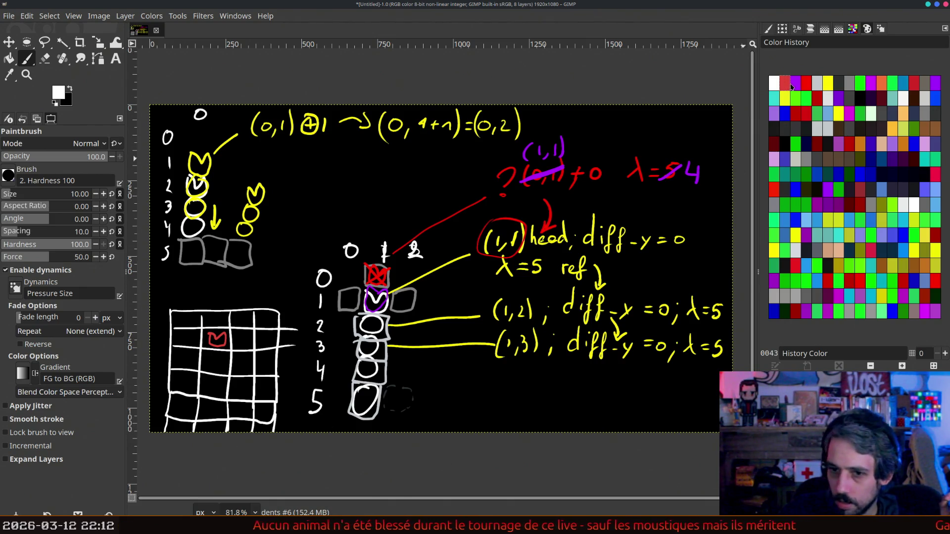
pyautogui.click(785, 83)
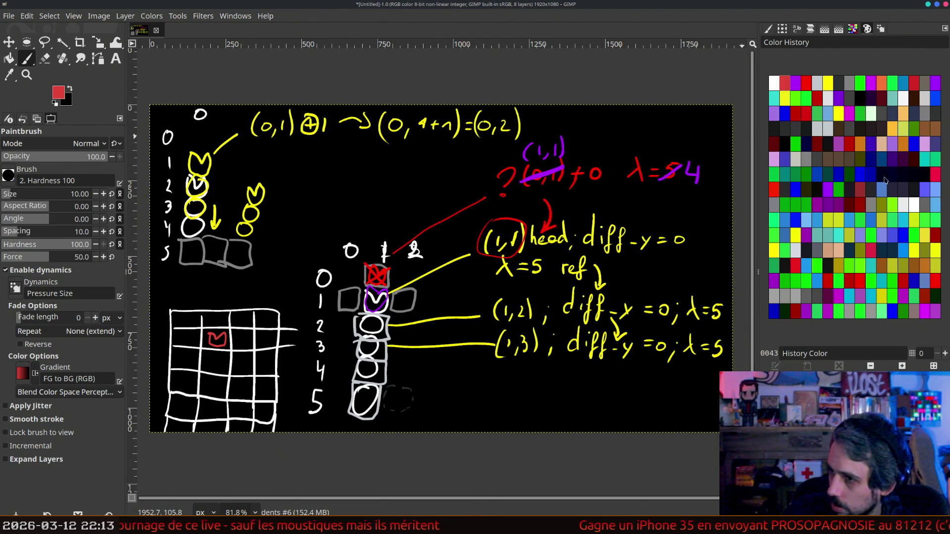
pyautogui.click(936, 190)
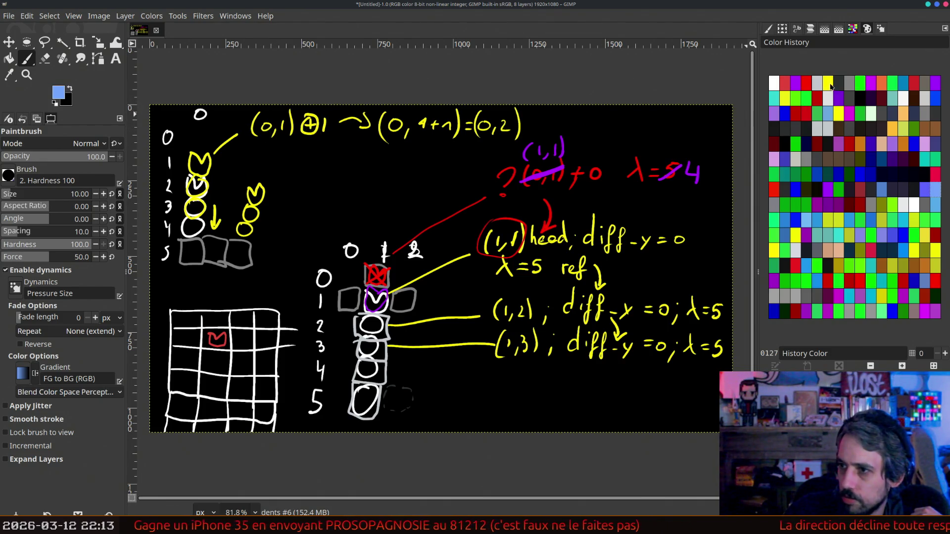
pyautogui.click(828, 85)
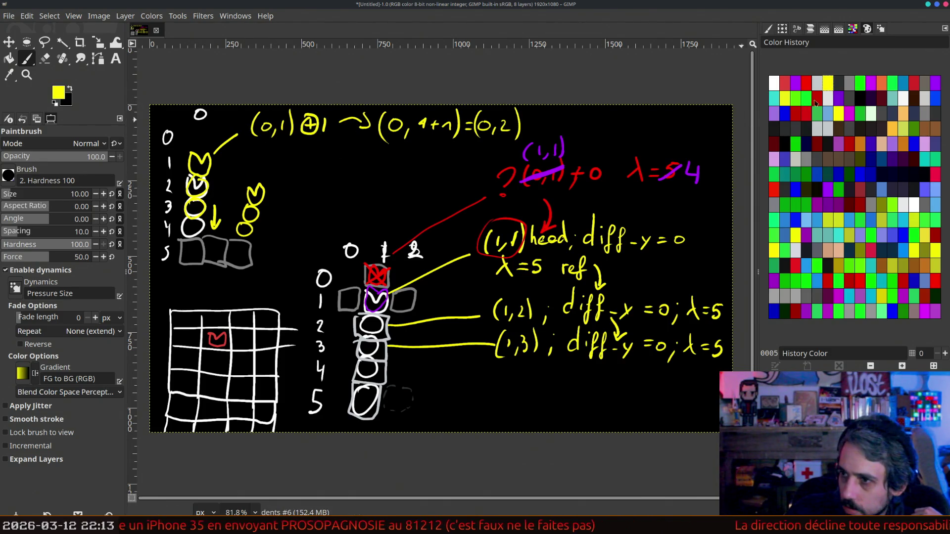
pyautogui.click(774, 83)
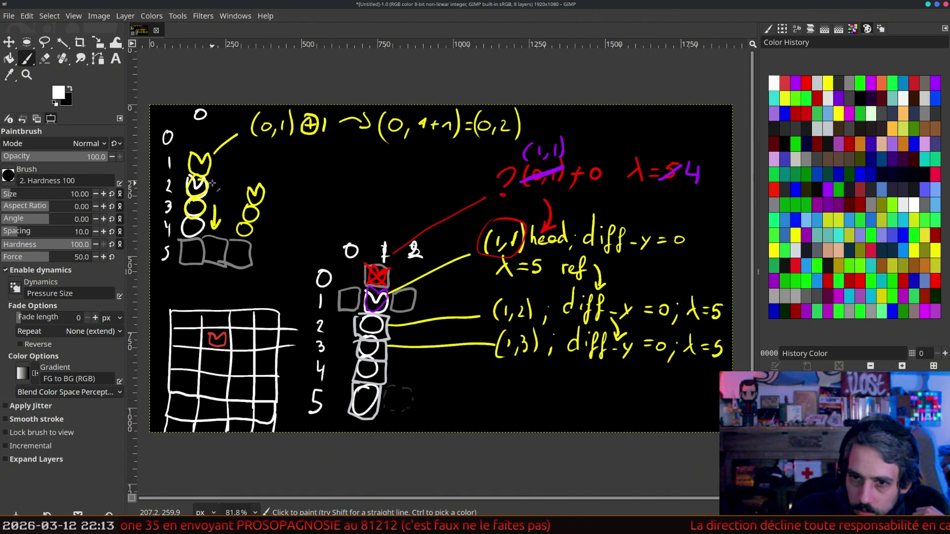
# - Write white coordinate notes such as (0,2)+0 beside the yellow snake, down to row 4
pyautogui.moveTo(236, 160)
pyautogui.mouseDown()
pyautogui.moveTo(239, 172)
pyautogui.moveTo(277, 164)
pyautogui.mouseUp()
pyautogui.moveTo(272, 160)
pyautogui.mouseDown()
pyautogui.moveTo(273, 168)
pyautogui.moveTo(285, 160)
pyautogui.mouseUp()
pyautogui.moveTo(213, 199)
pyautogui.mouseDown()
pyautogui.moveTo(244, 200)
pyautogui.moveTo(259, 178)
pyautogui.mouseUp()
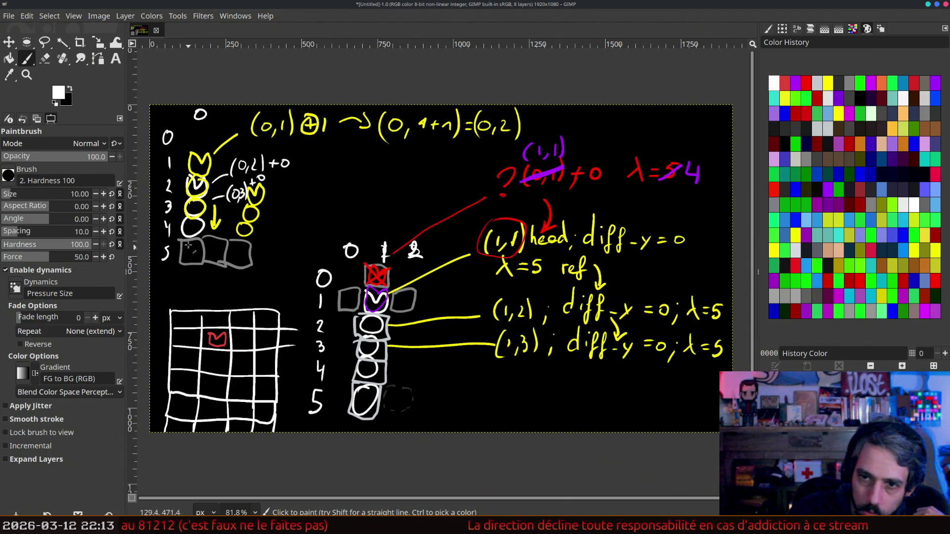
pyautogui.moveTo(208, 232); pyautogui.dragTo(218, 230)
pyautogui.moveTo(224, 225); pyautogui.dragTo(227, 238)
pyautogui.moveTo(234, 226)
pyautogui.mouseDown()
pyautogui.moveTo(234, 238)
pyautogui.moveTo(246, 237)
pyautogui.mouseUp()
pyautogui.moveTo(254, 231); pyautogui.dragTo(252, 231)
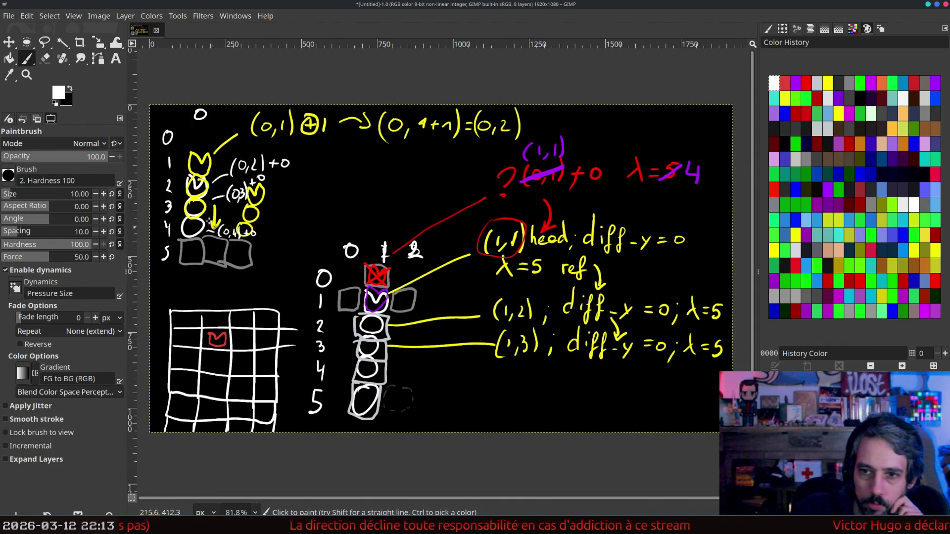
pyautogui.click(785, 83)
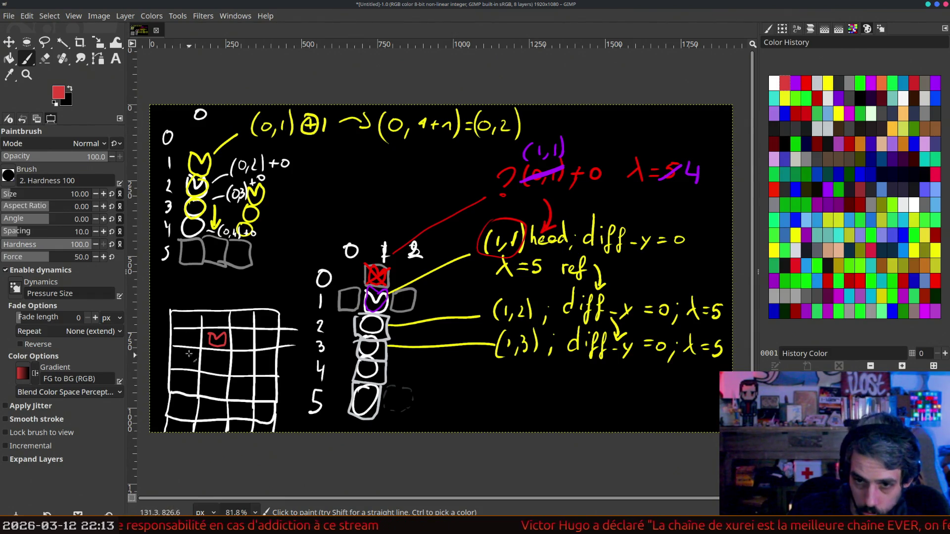
# - Draw a red heart and circles down the grid's left column
pyautogui.moveTo(177, 355); pyautogui.dragTo(198, 368)
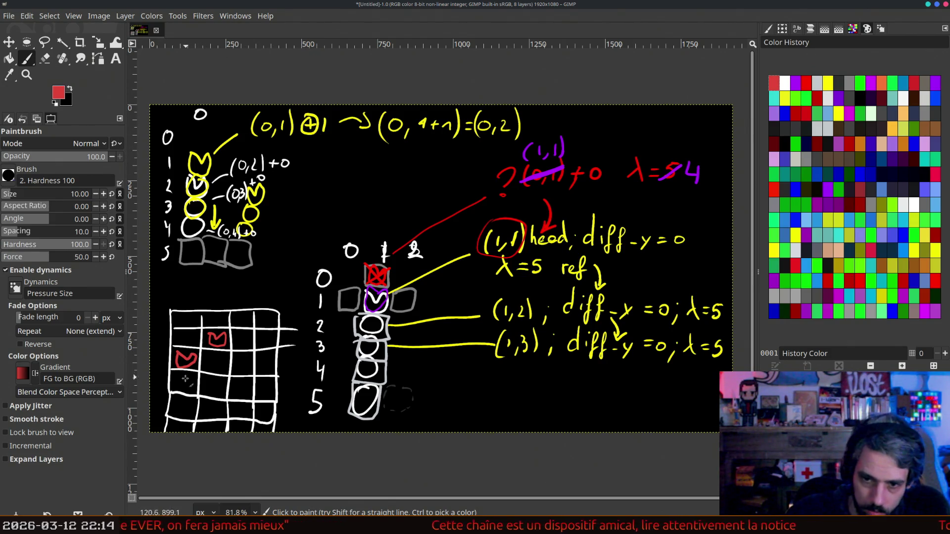
pyautogui.moveTo(178, 385); pyautogui.dragTo(181, 375)
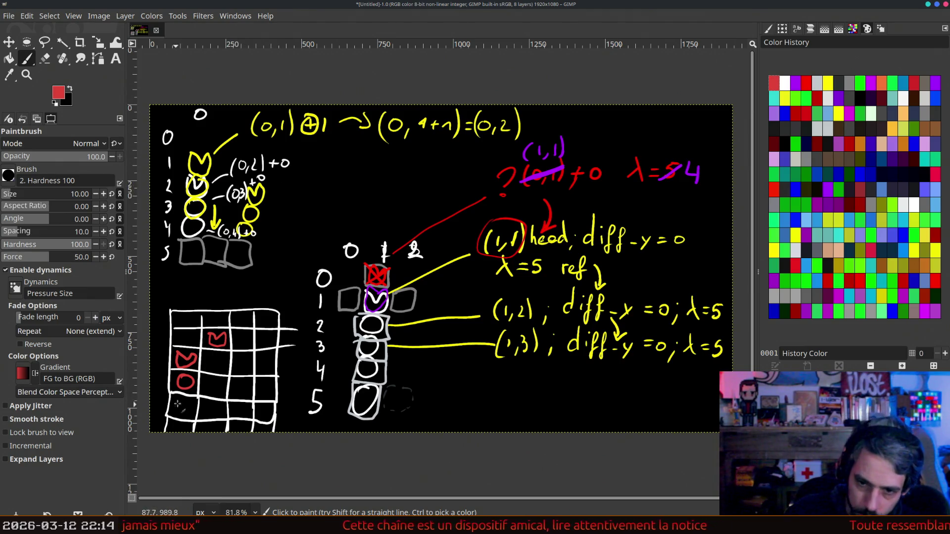
pyautogui.moveTo(180, 403); pyautogui.dragTo(181, 402)
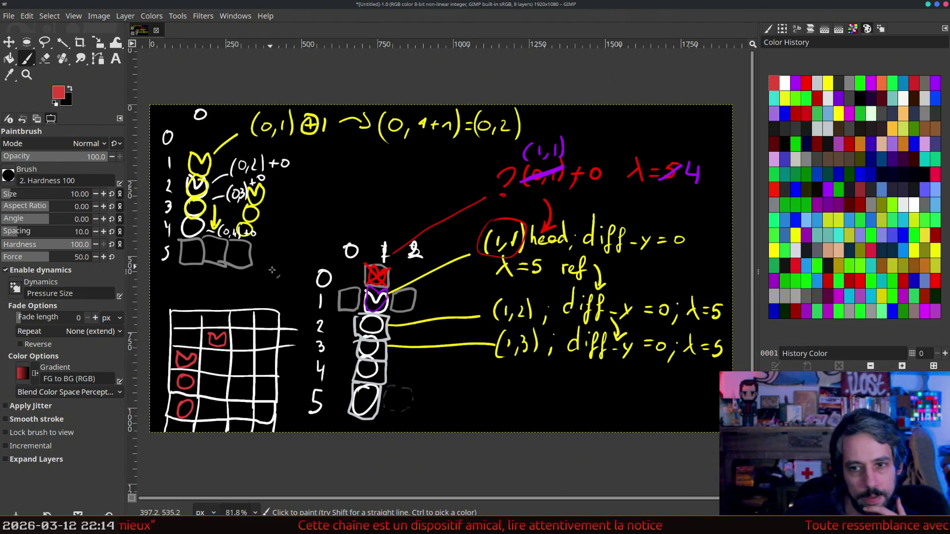
# - Draw red brackets beside the yellow (0,2)/(0,3) circles and left of the grid
pyautogui.scroll(-1, 319, 275)
pyautogui.scroll(-5, 319, 275)
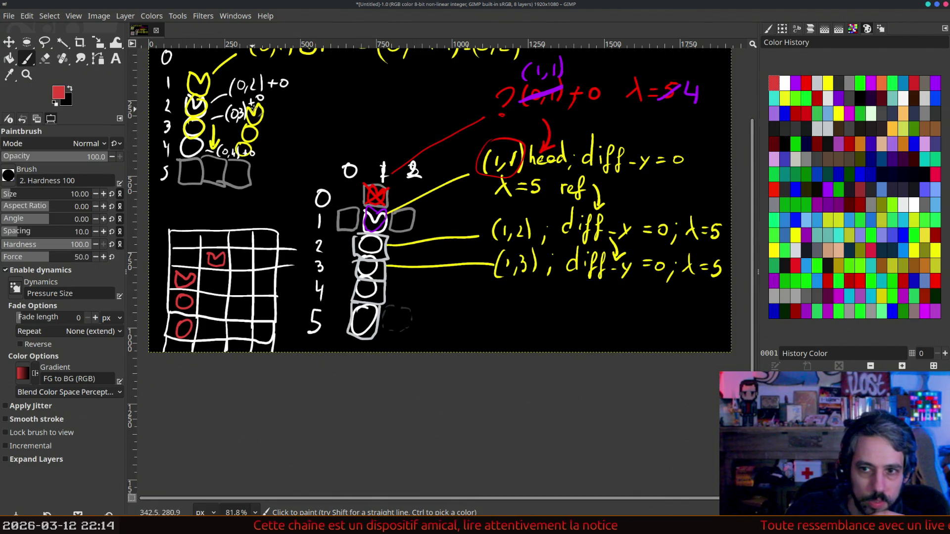
pyautogui.moveTo(268, 103); pyautogui.dragTo(262, 146)
pyautogui.moveTo(166, 268); pyautogui.dragTo(155, 335)
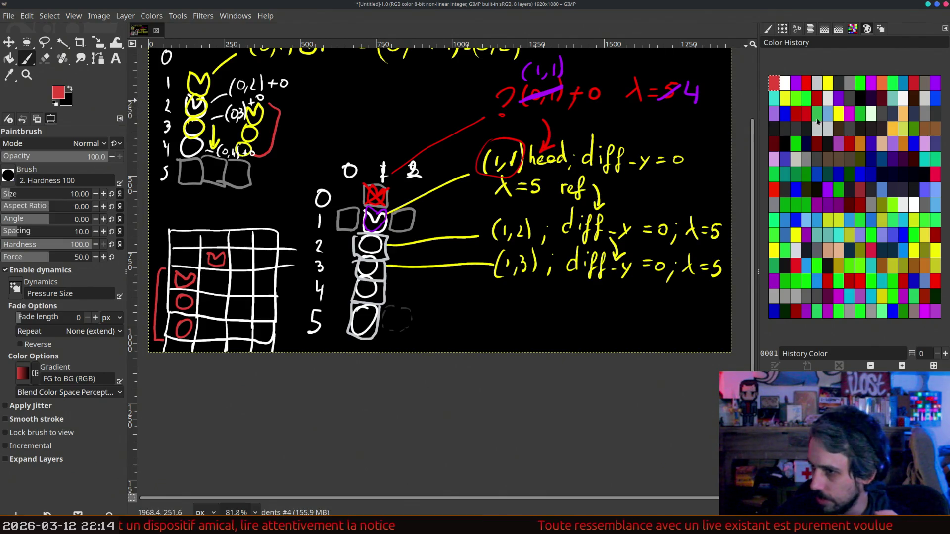
pyautogui.click(849, 113)
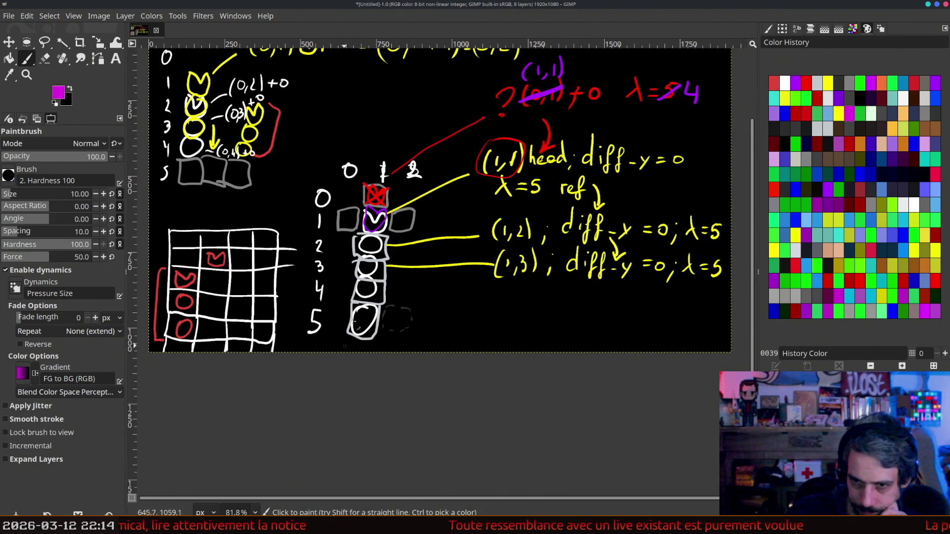
# - Repaint the grid's top heart in magenta, redoing the first stroke
pyautogui.scroll(3, 455, 181)
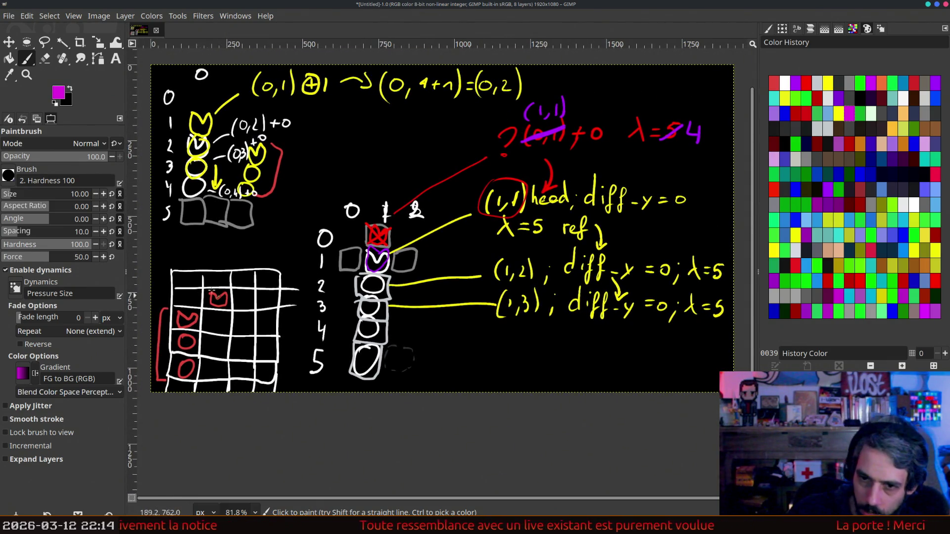
pyautogui.moveTo(212, 292)
pyautogui.mouseDown()
pyautogui.moveTo(225, 305)
pyautogui.moveTo(213, 291)
pyautogui.mouseUp()
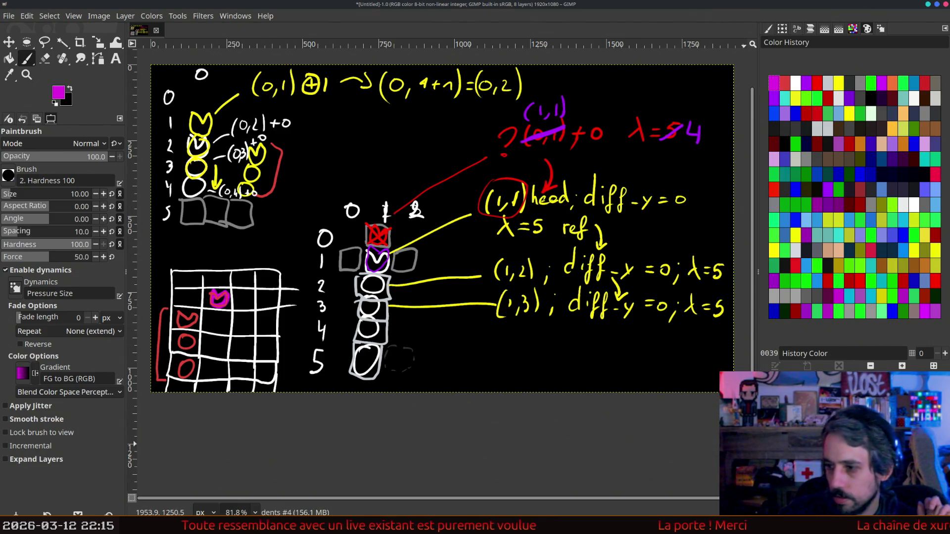
pyautogui.hotkey('ctrl', 'z')
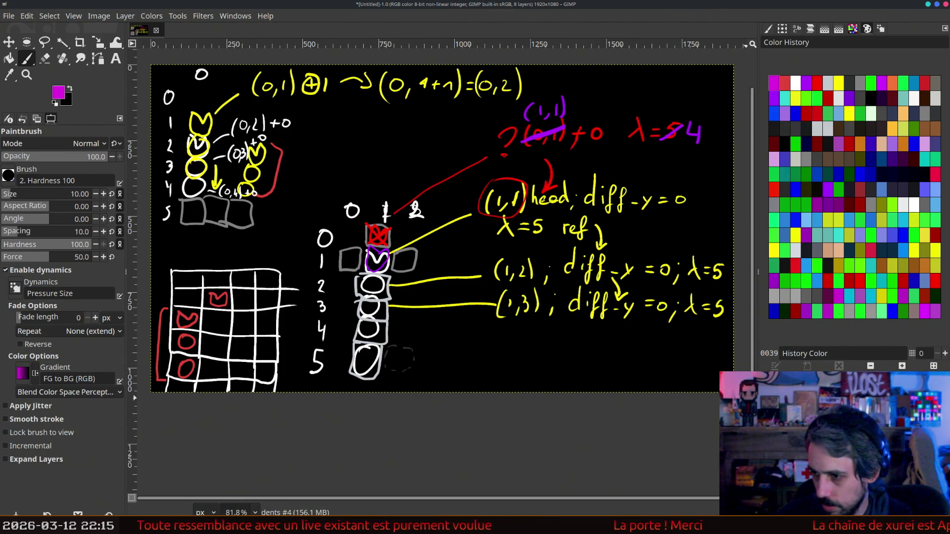
pyautogui.moveTo(211, 291)
pyautogui.mouseDown()
pyautogui.moveTo(229, 304)
pyautogui.moveTo(221, 296)
pyautogui.mouseUp()
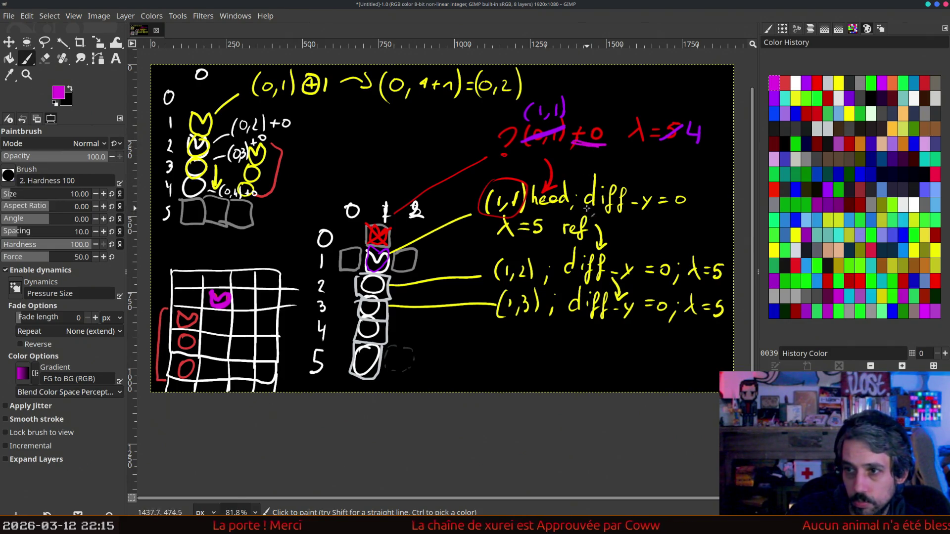
# - Underline diff-y = 0, circle the heart, add ?? above, and draw three magenta circles below
pyautogui.moveTo(644, 209); pyautogui.dragTo(692, 212)
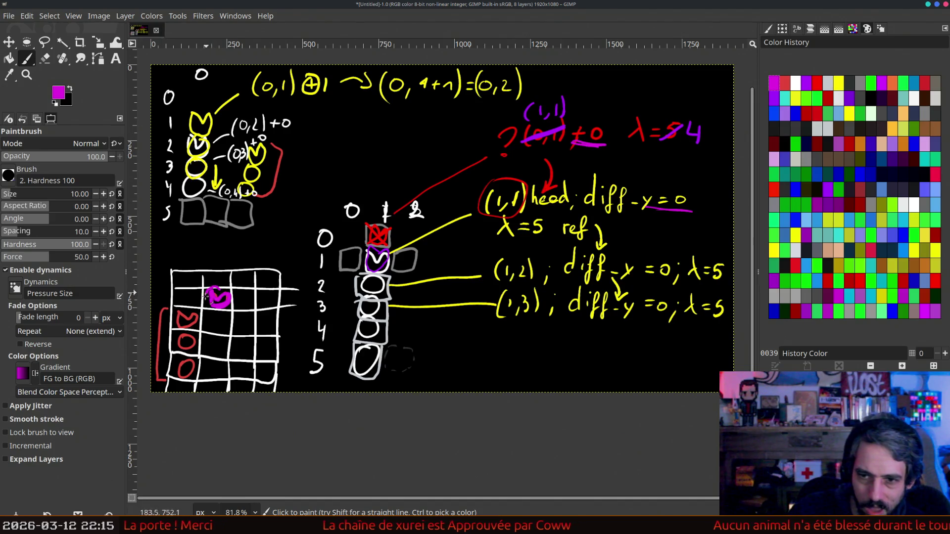
pyautogui.moveTo(237, 302); pyautogui.dragTo(212, 288)
pyautogui.moveTo(219, 253); pyautogui.dragTo(250, 271)
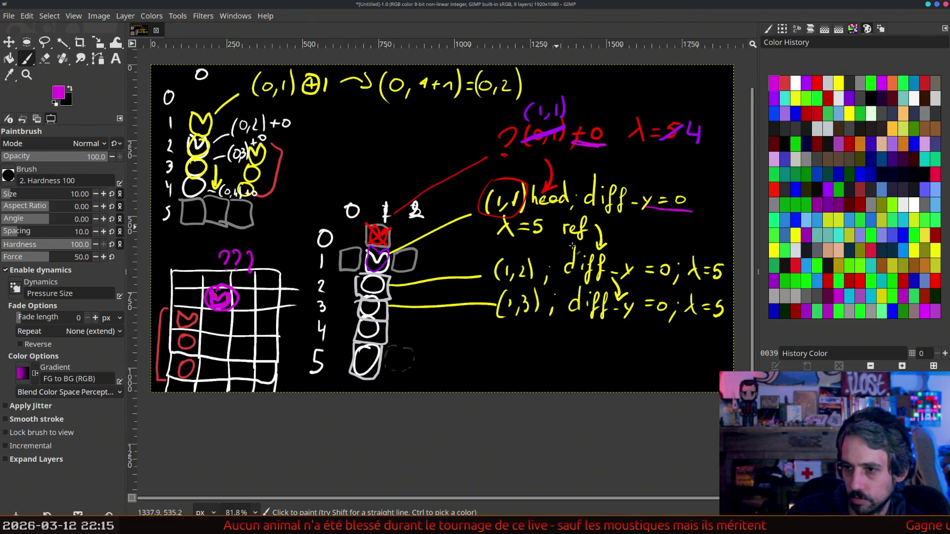
pyautogui.moveTo(215, 318); pyautogui.dragTo(218, 315)
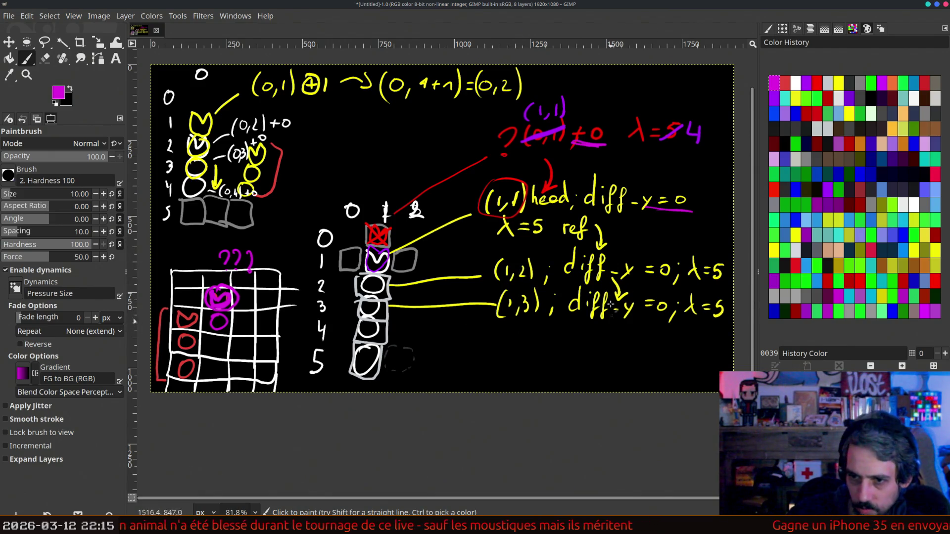
pyautogui.moveTo(218, 343); pyautogui.dragTo(216, 364)
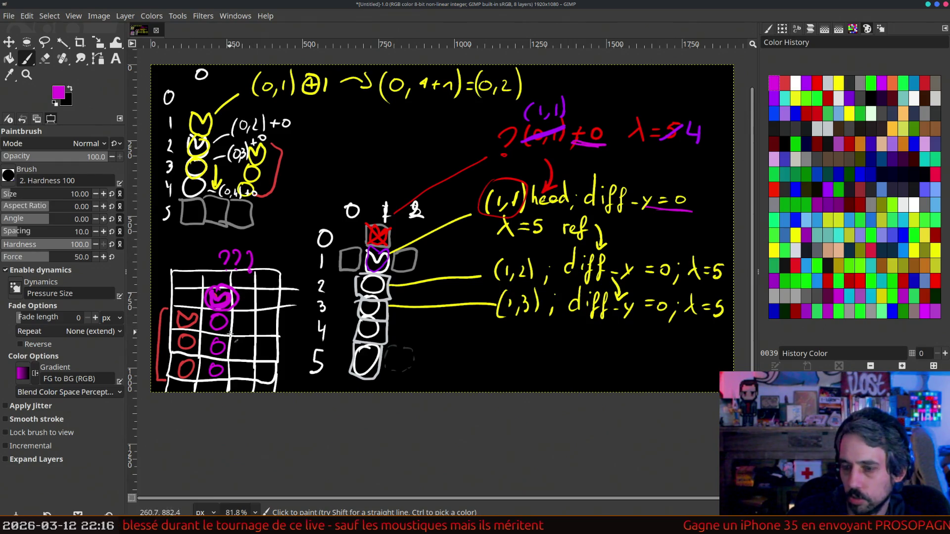
pyautogui.scroll(-2, 302, 277)
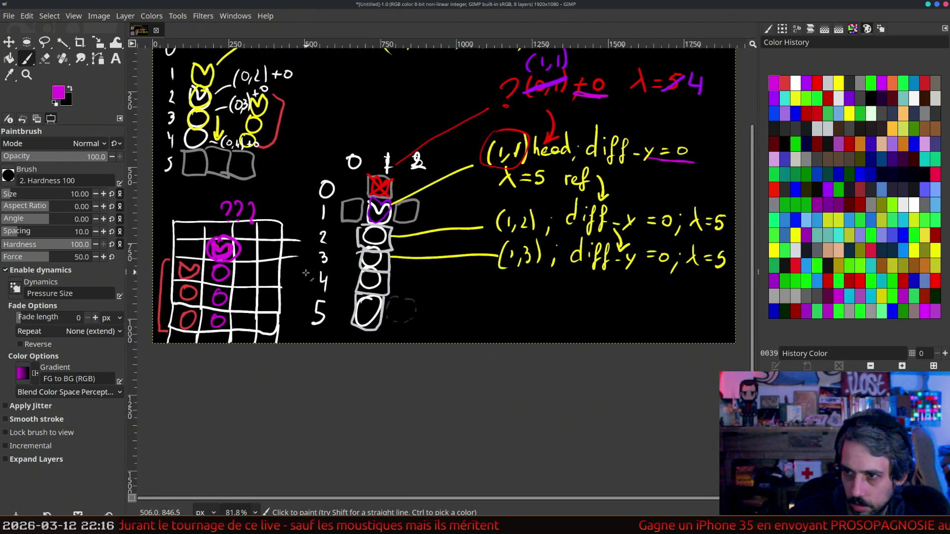
# - Undo the bottom magenta circle, cross out the λ value in magenta, and redraw the lower circle
pyautogui.scroll(-1, 311, 271)
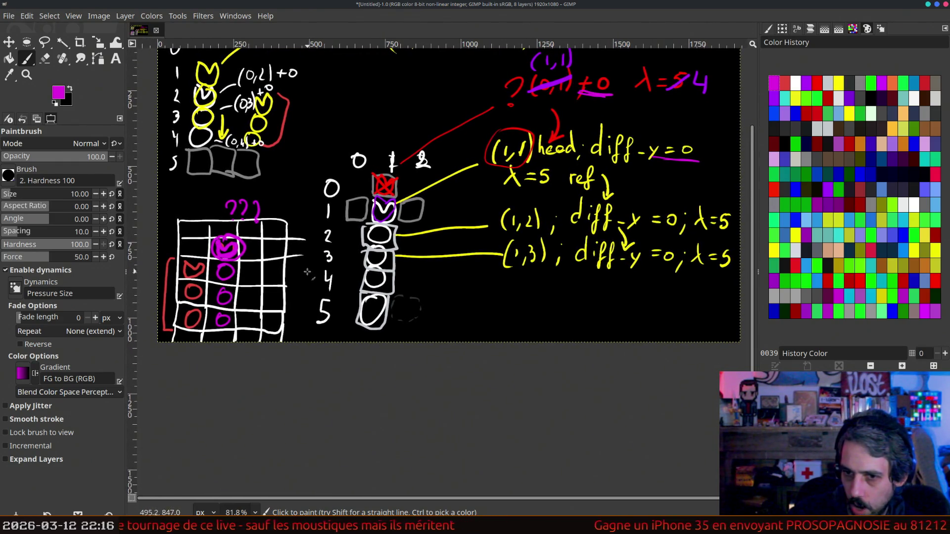
pyautogui.hotkey('ctrl', 'z')
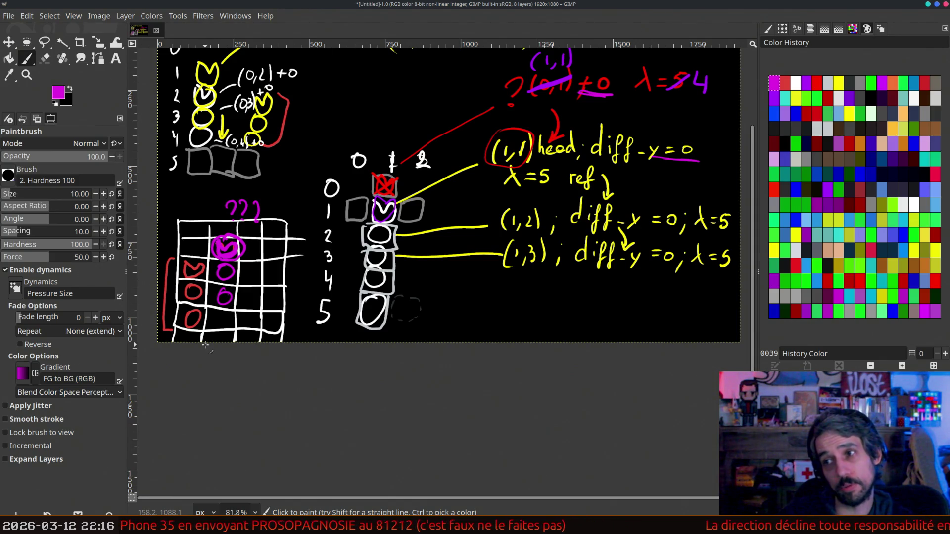
pyautogui.moveTo(668, 69)
pyautogui.mouseDown()
pyautogui.moveTo(710, 99)
pyautogui.moveTo(668, 94)
pyautogui.moveTo(672, 115)
pyautogui.mouseUp()
pyautogui.moveTo(220, 311); pyautogui.dragTo(222, 311)
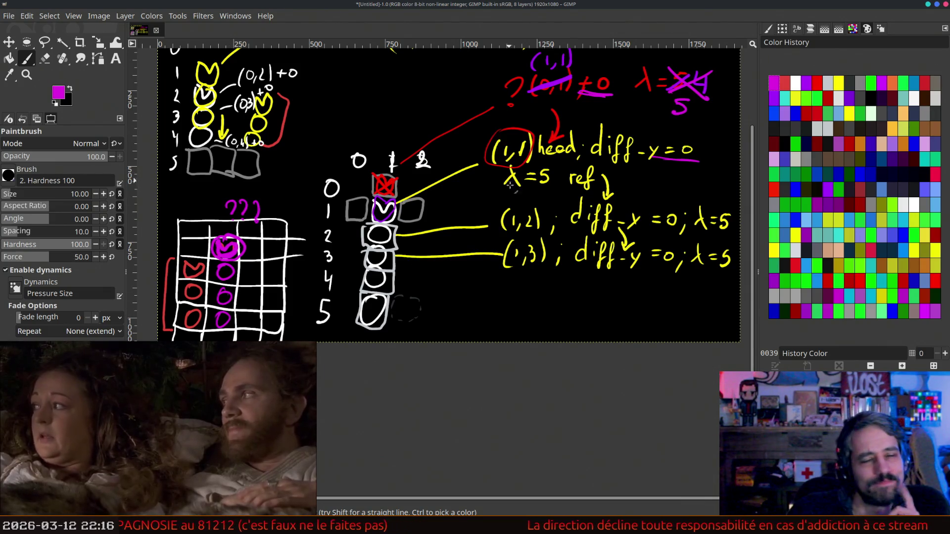
pyautogui.scroll(3, 512, 208)
pyautogui.moveTo(514, 236)
pyautogui.mouseDown()
pyautogui.moveTo(540, 210)
pyautogui.moveTo(533, 214)
pyautogui.mouseUp()
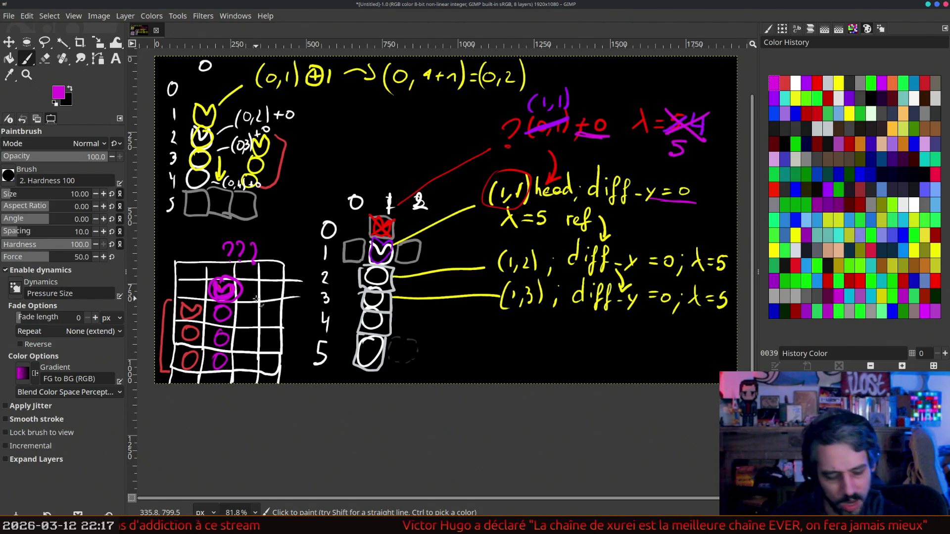
# - Undo the cross-out, box λ=84 in magenta with a small 1 above, and reveal the layers list
pyautogui.hotkey('ctrl', 'z')
pyautogui.hotkey('ctrl', 'z')
pyautogui.hotkey('ctrl', 'z')
pyautogui.moveTo(625, 89)
pyautogui.mouseDown()
pyautogui.moveTo(714, 92)
pyautogui.moveTo(630, 84)
pyautogui.mouseUp()
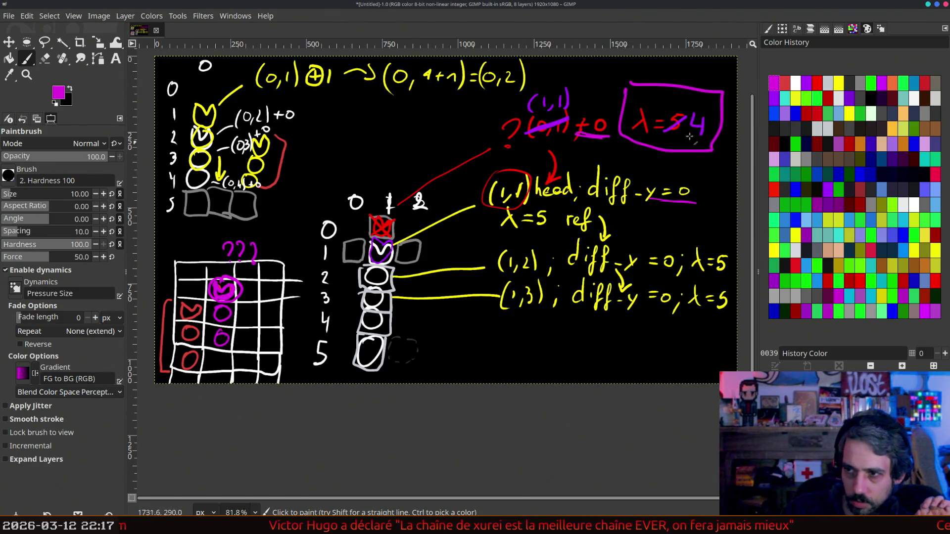
pyautogui.moveTo(697, 71)
pyautogui.mouseDown()
pyautogui.moveTo(695, 86)
pyautogui.moveTo(681, 88)
pyautogui.mouseUp()
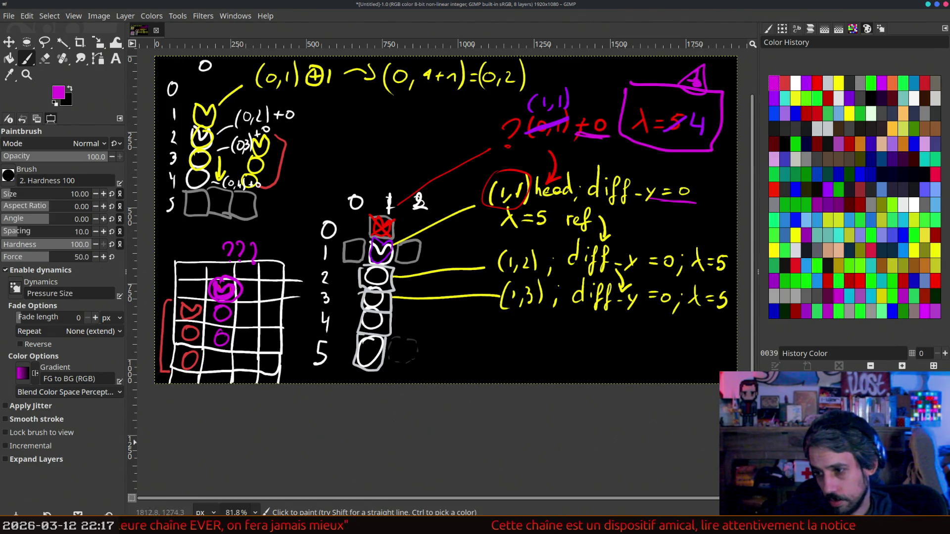
pyautogui.moveTo(844, 368)
pyautogui.mouseDown()
pyautogui.moveTo(867, 295)
pyautogui.moveTo(867, 306)
pyautogui.mouseUp()
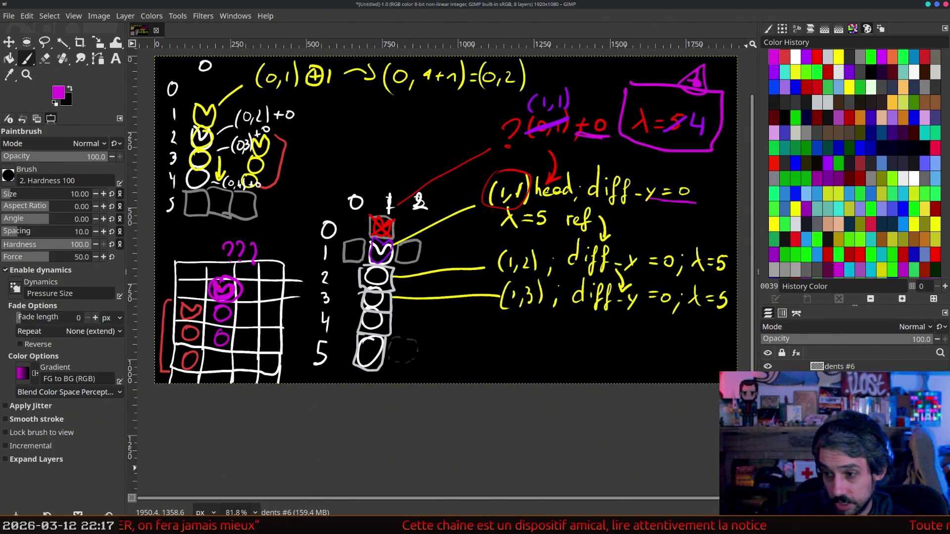
# - Show the movement-sketch layer, hide the old drawing, and check the code in CLion before returning
pyautogui.click(768, 418)
pyautogui.click(767, 379)
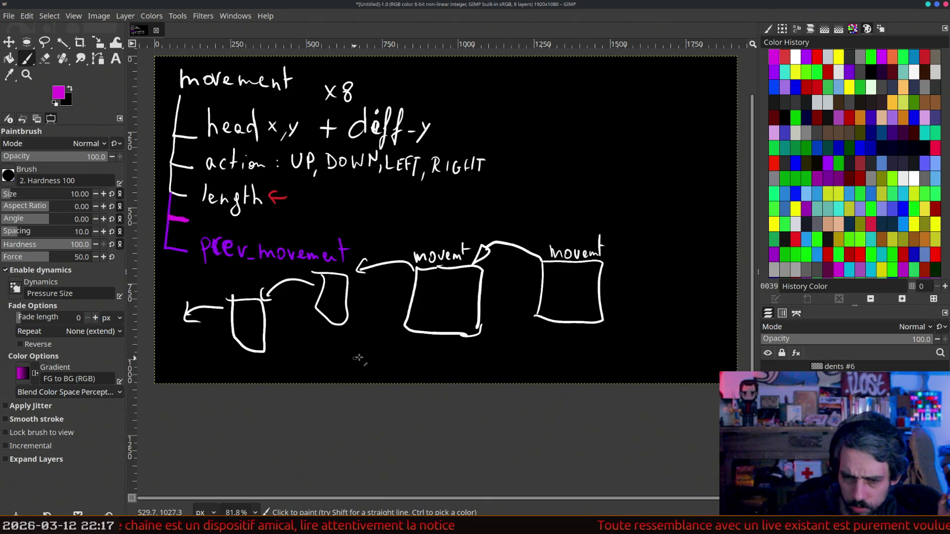
pyautogui.hotkey('alt', 'Tab')
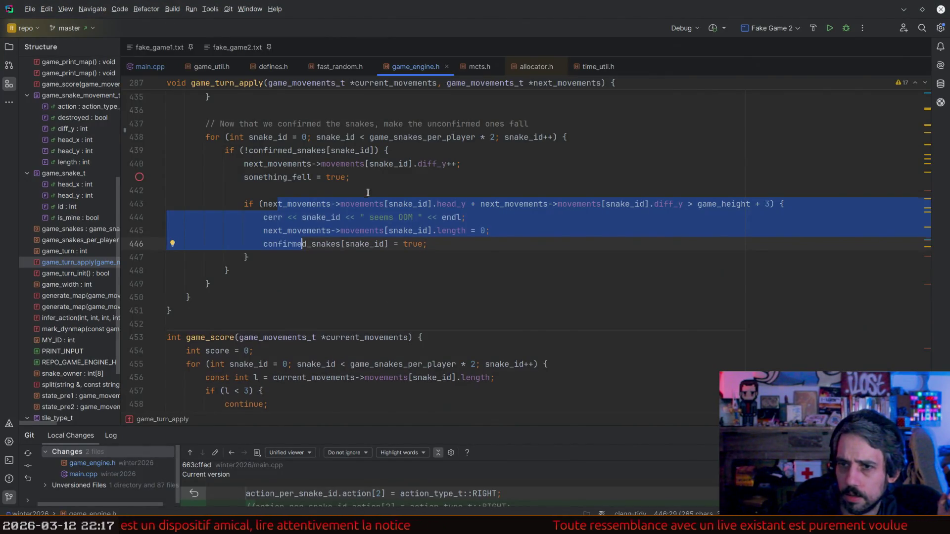
pyautogui.scroll(15, 367, 192)
pyautogui.scroll(15, 367, 188)
pyautogui.scroll(15, 368, 178)
pyautogui.scroll(-5, 369, 168)
pyautogui.scroll(20, 371, 166)
pyautogui.scroll(8, 376, 161)
pyautogui.scroll(3, 381, 158)
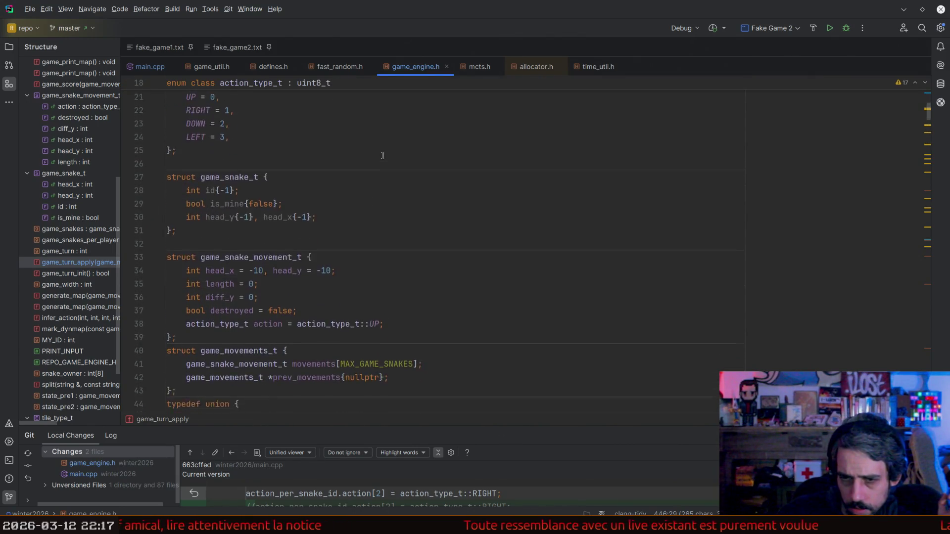
pyautogui.scroll(-1, 383, 155)
pyautogui.hotkey('alt', 'Tab')
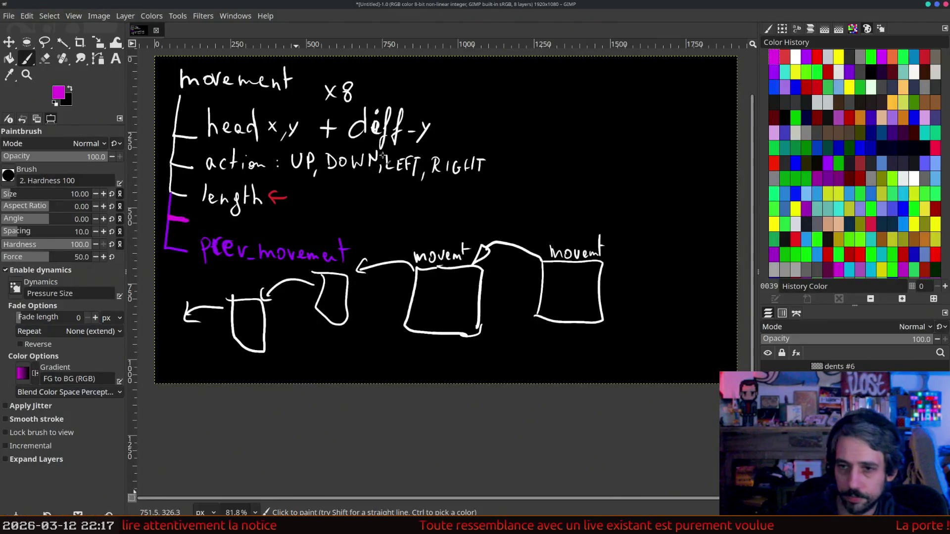
# - Write 'destroyed' in magenta under 'length' in the movement sketch
pyautogui.moveTo(213, 218)
pyautogui.mouseDown()
pyautogui.moveTo(241, 233)
pyautogui.moveTo(251, 226)
pyautogui.mouseUp()
pyautogui.moveTo(257, 226); pyautogui.dragTo(288, 236)
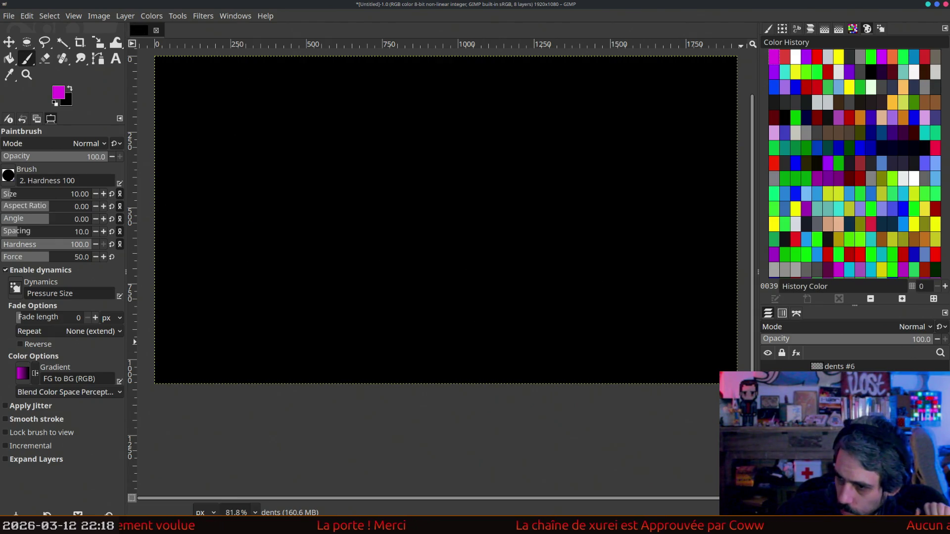
# - Show layer dents #6, add a new layer dents #7, and undo the latest marks
pyautogui.click(767, 367)
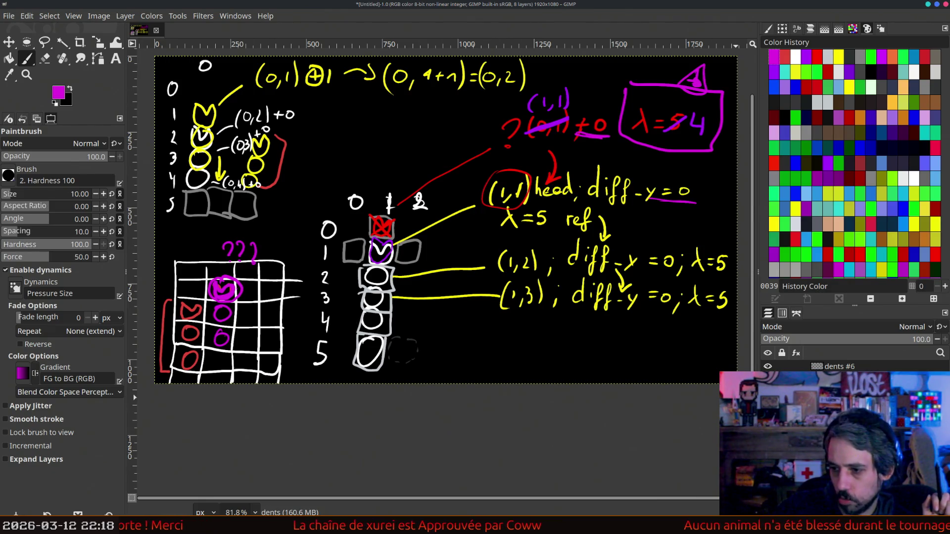
pyautogui.hotkey('shift', 'ctrl', 'n')
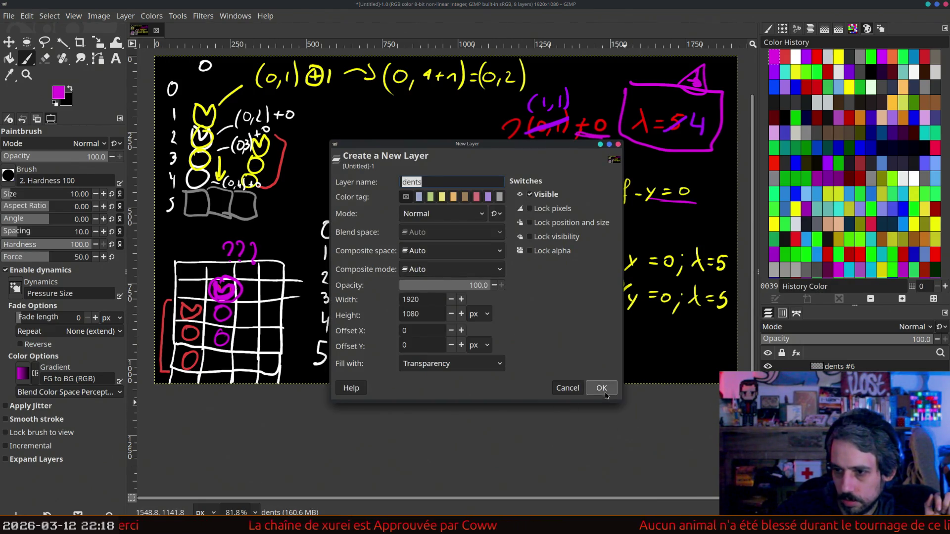
pyautogui.click(602, 390)
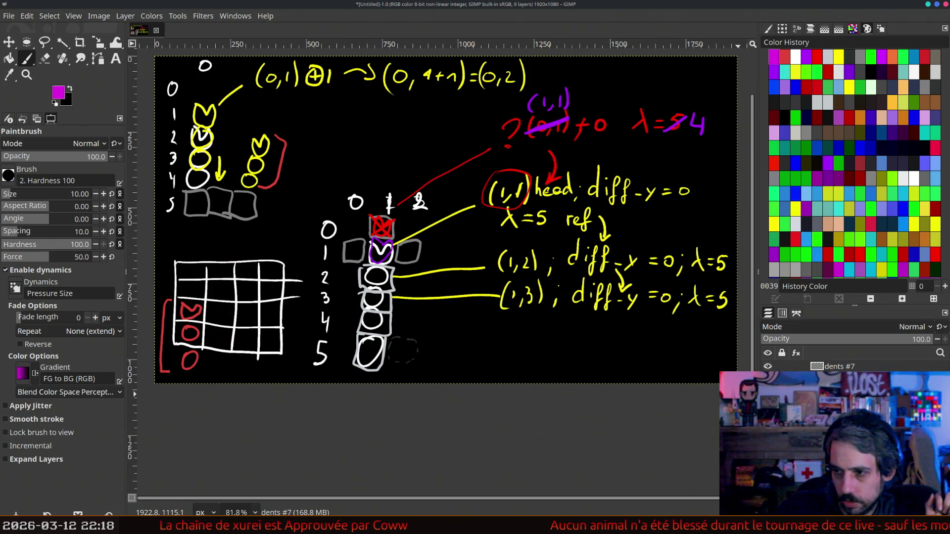
pyautogui.hotkey('ctrl', 'z')
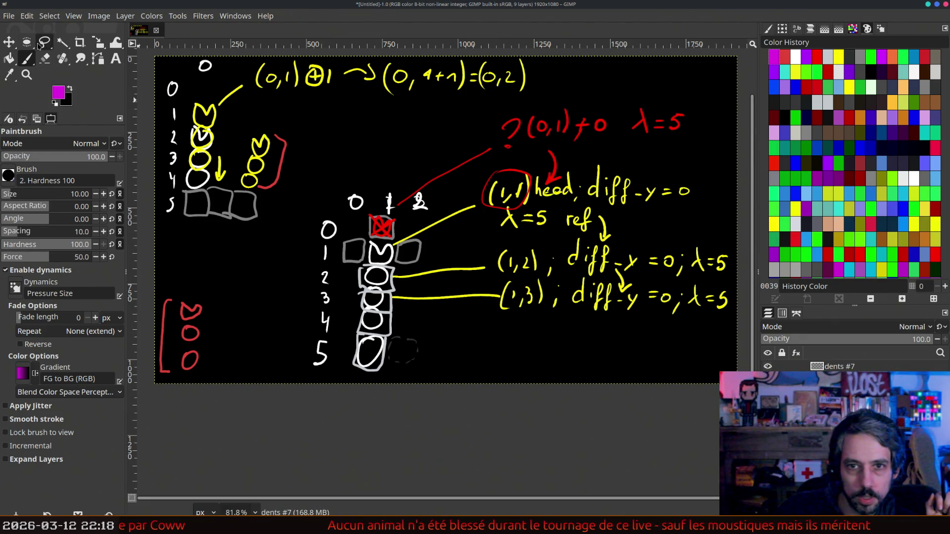
pyautogui.press('r')
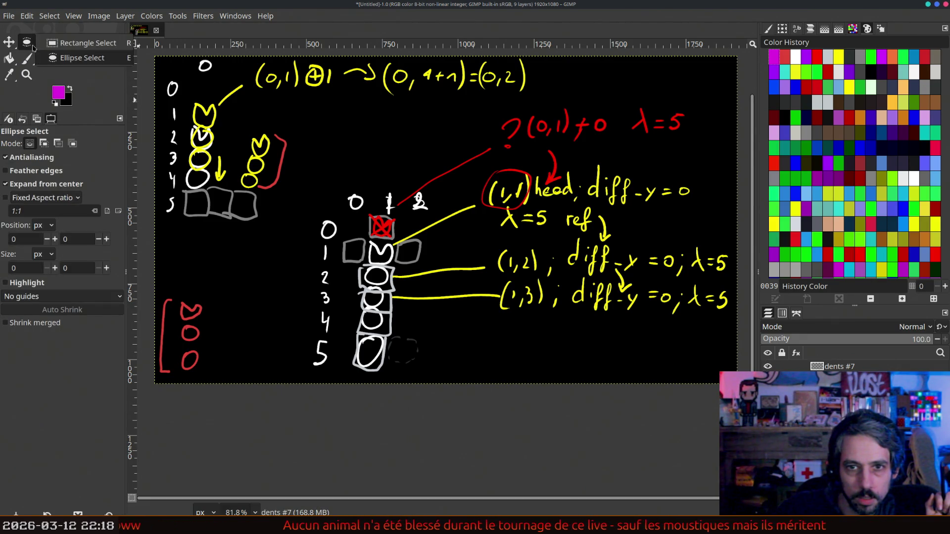
# - Resize the canvas height to 2160, making the image 1920×2160
pyautogui.click(99, 16)
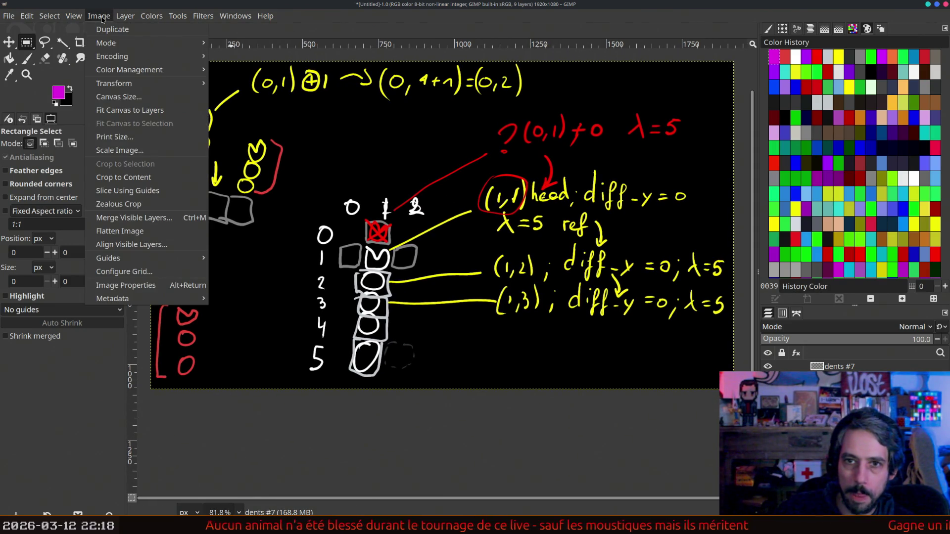
pyautogui.click(137, 106)
pyautogui.tripleClick(417, 233)
pyautogui.write('20')
pyautogui.press('BackSpace')
pyautogui.write('160')
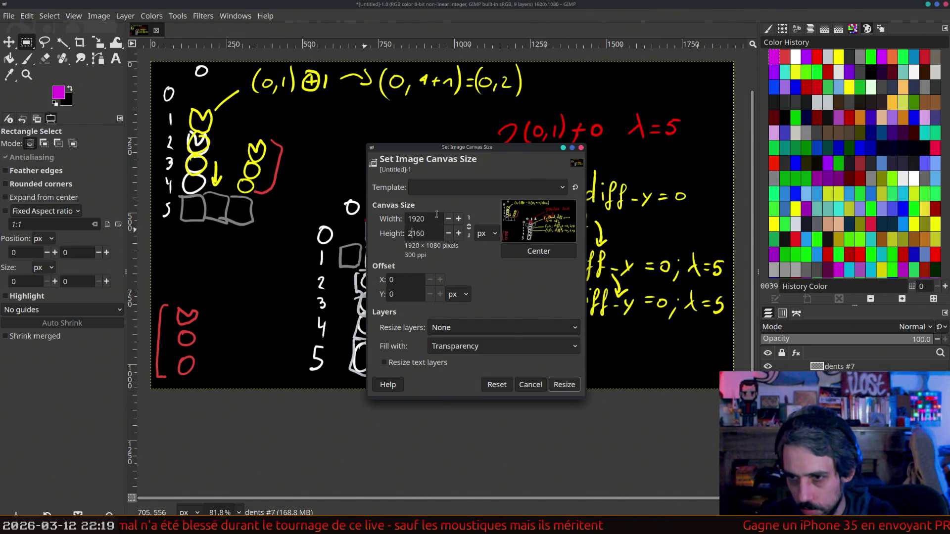
pyautogui.hotkey('shift', 'Tab')
pyautogui.click(564, 384)
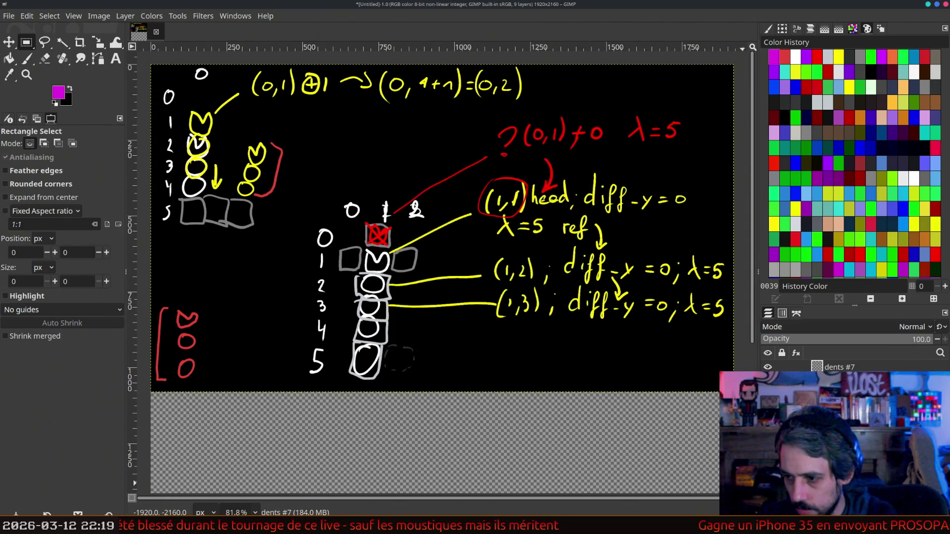
# - Fit the Background layer to the full image size
pyautogui.rightClick(823, 484)
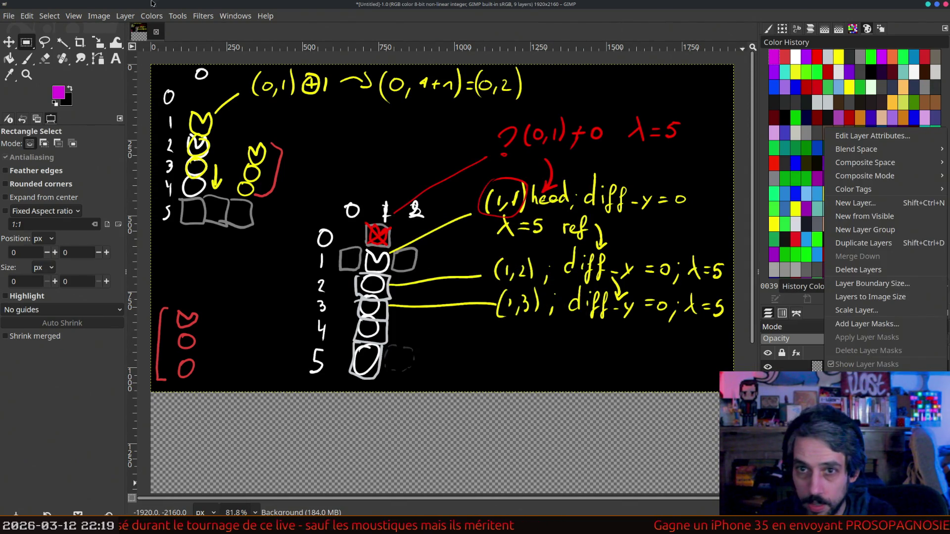
pyautogui.press('Escape')
pyautogui.click(121, 17)
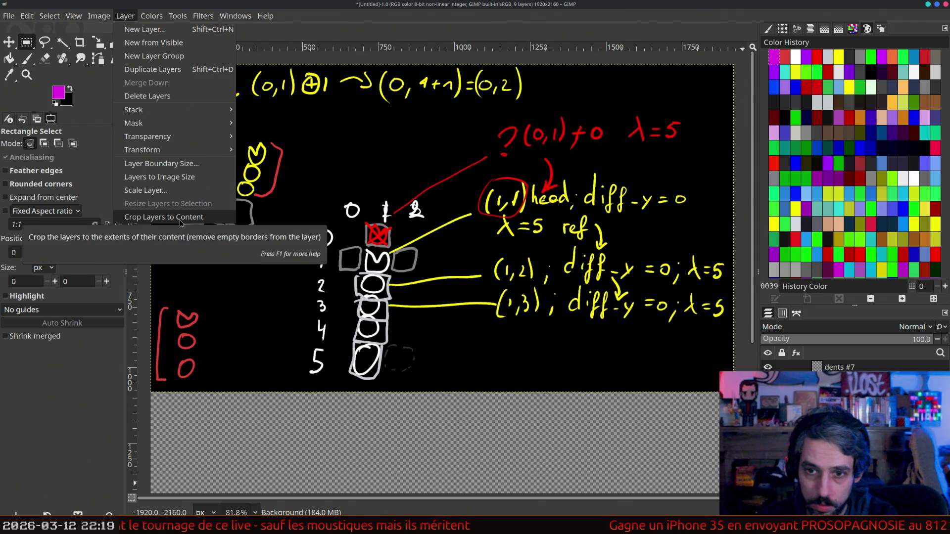
pyautogui.click(190, 177)
pyautogui.click(71, 90)
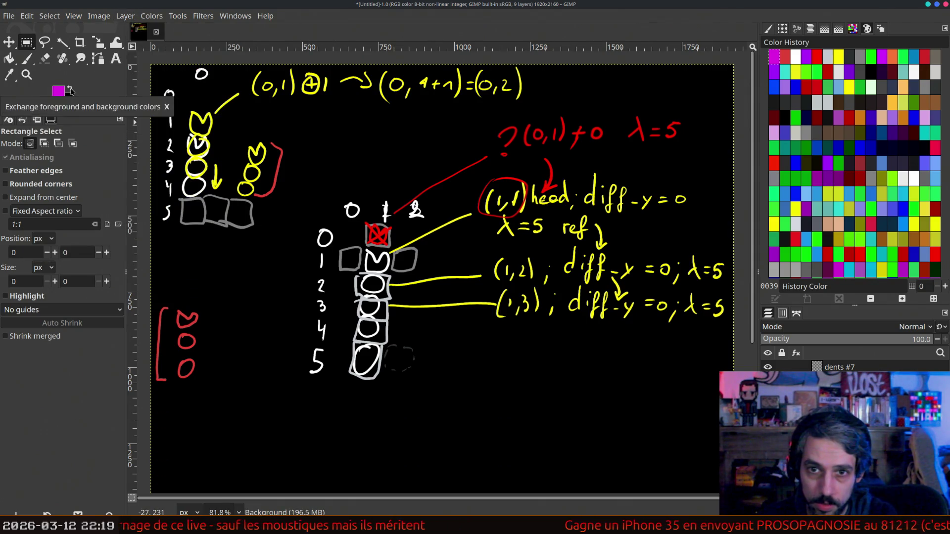
pyautogui.click(71, 90)
# - Fit the dents #7 layer to the full image size
pyautogui.scroll(-5, 356, 331)
pyautogui.scroll(5, 356, 331)
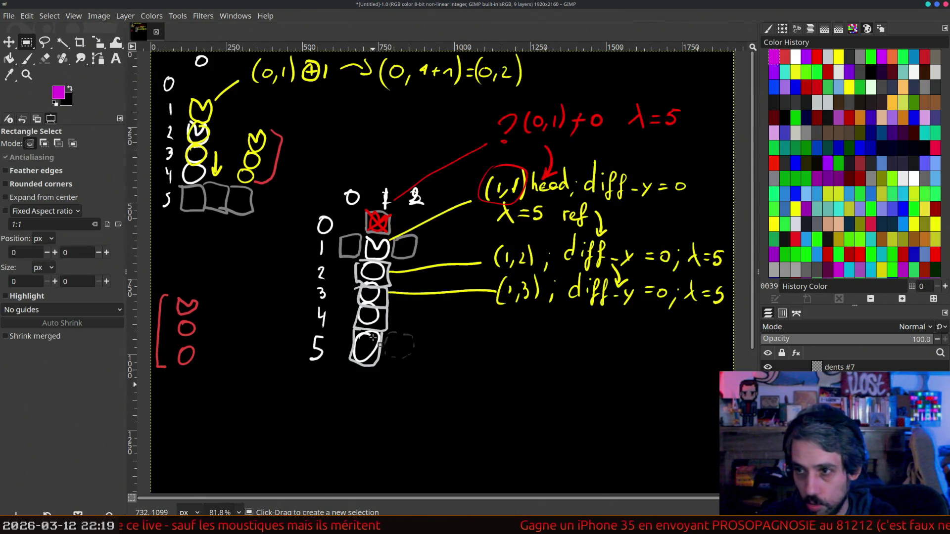
pyautogui.scroll(-3, 356, 247)
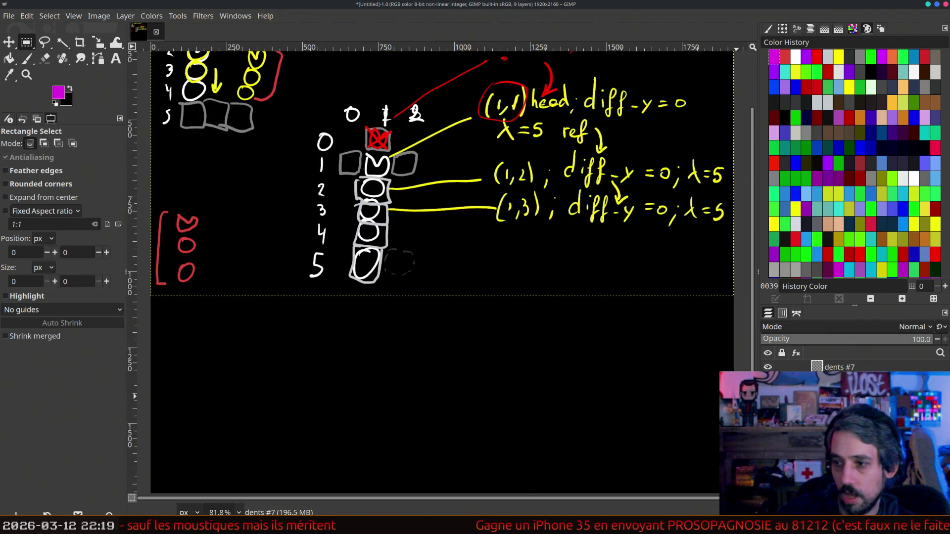
pyautogui.click(125, 16)
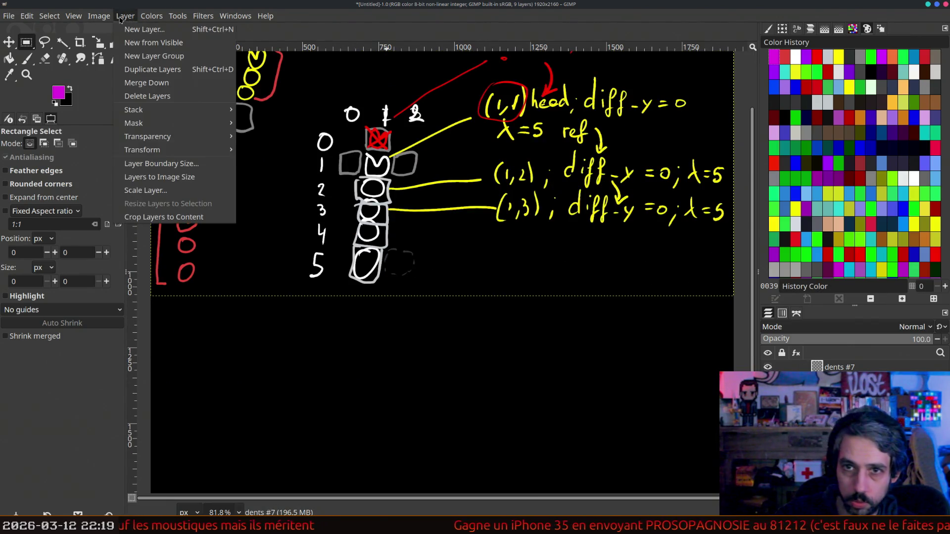
pyautogui.click(165, 177)
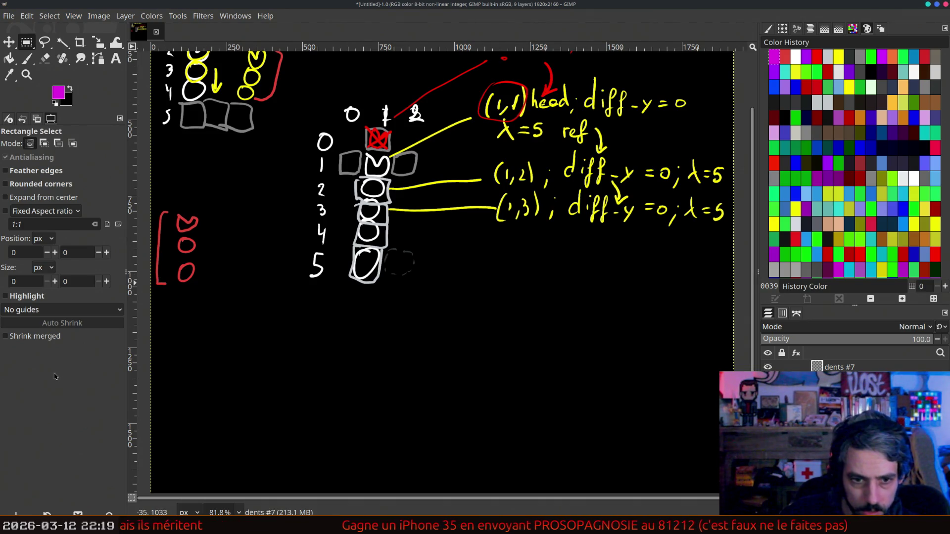
pyautogui.click(28, 60)
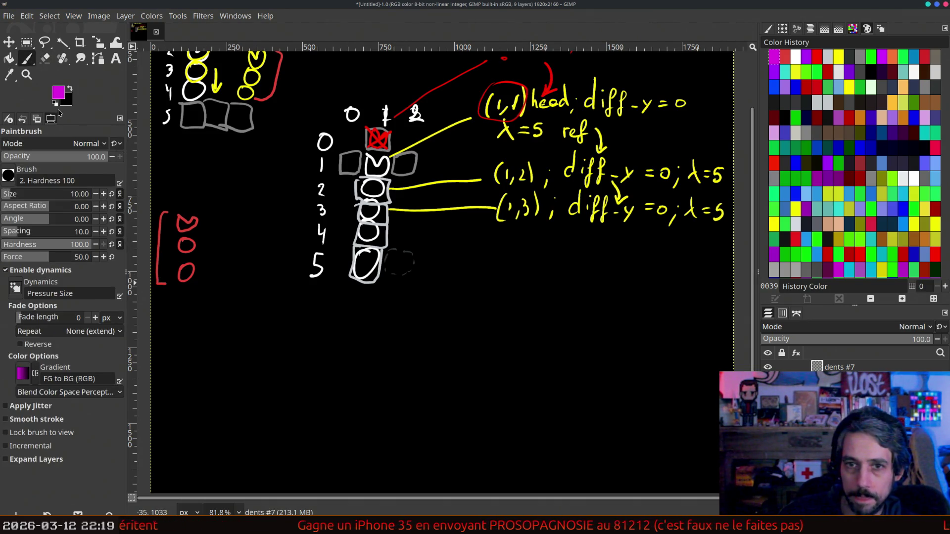
# - Draw a white box outline below the snake column diagram
pyautogui.click(56, 103)
pyautogui.click(69, 90)
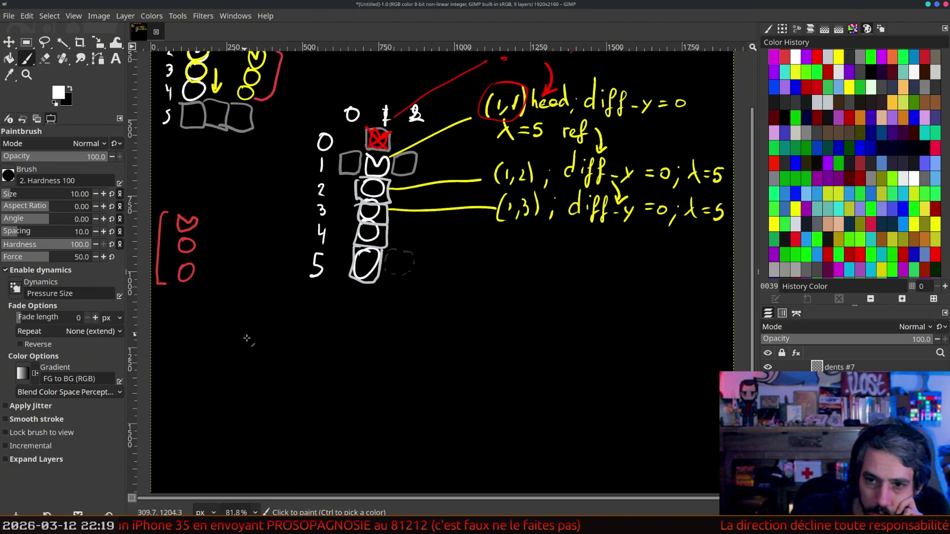
pyautogui.moveTo(255, 315); pyautogui.dragTo(249, 418)
pyautogui.moveTo(256, 313)
pyautogui.mouseDown()
pyautogui.moveTo(470, 311)
pyautogui.moveTo(468, 440)
pyautogui.mouseUp()
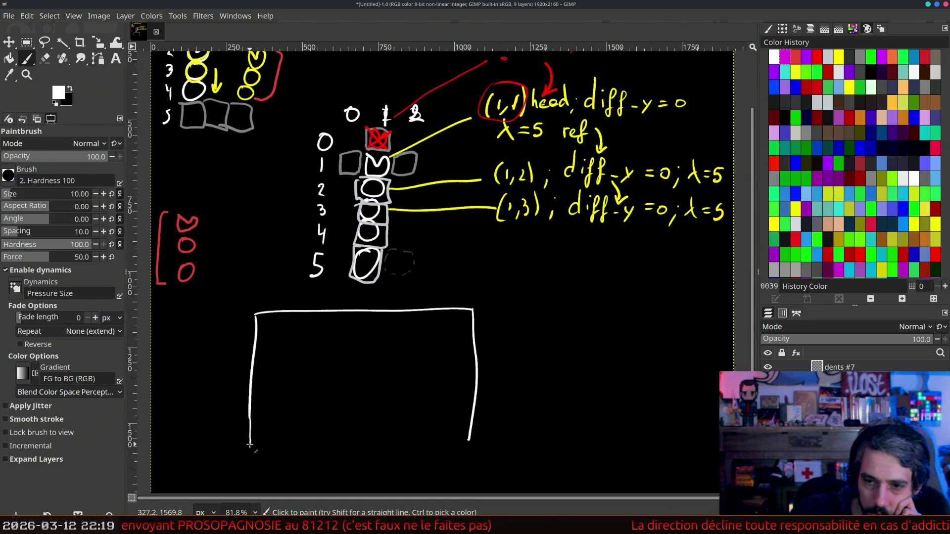
pyautogui.moveTo(250, 444); pyautogui.dragTo(444, 447)
# - Divide the white box into a five-column grid with row lines and an extra bottom row
pyautogui.moveTo(300, 340); pyautogui.dragTo(294, 448)
pyautogui.moveTo(348, 311); pyautogui.dragTo(332, 447)
pyautogui.moveTo(385, 313); pyautogui.dragTo(376, 448)
pyautogui.moveTo(426, 311); pyautogui.dragTo(421, 448)
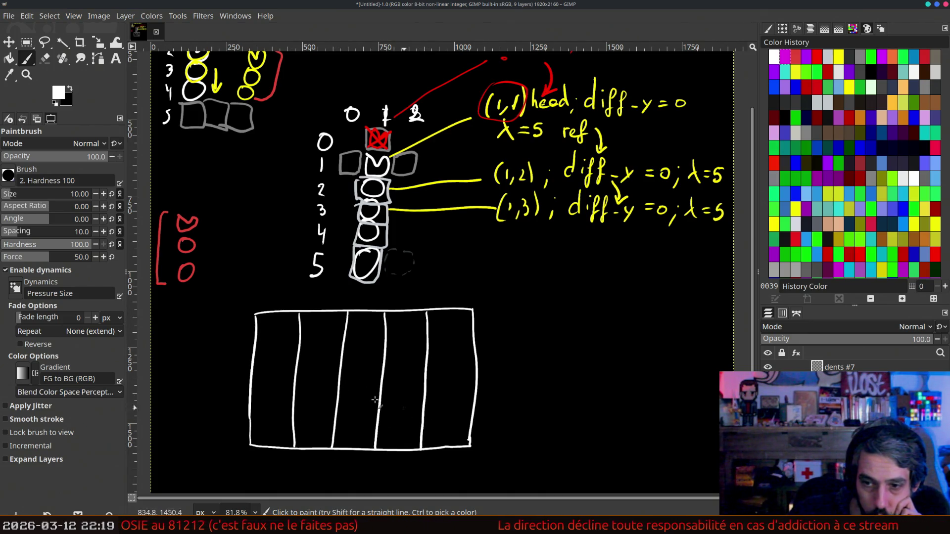
pyautogui.moveTo(295, 341)
pyautogui.mouseDown()
pyautogui.moveTo(472, 340)
pyautogui.moveTo(403, 374)
pyautogui.moveTo(270, 369)
pyautogui.moveTo(477, 402)
pyautogui.moveTo(398, 424)
pyautogui.moveTo(251, 421)
pyautogui.mouseUp()
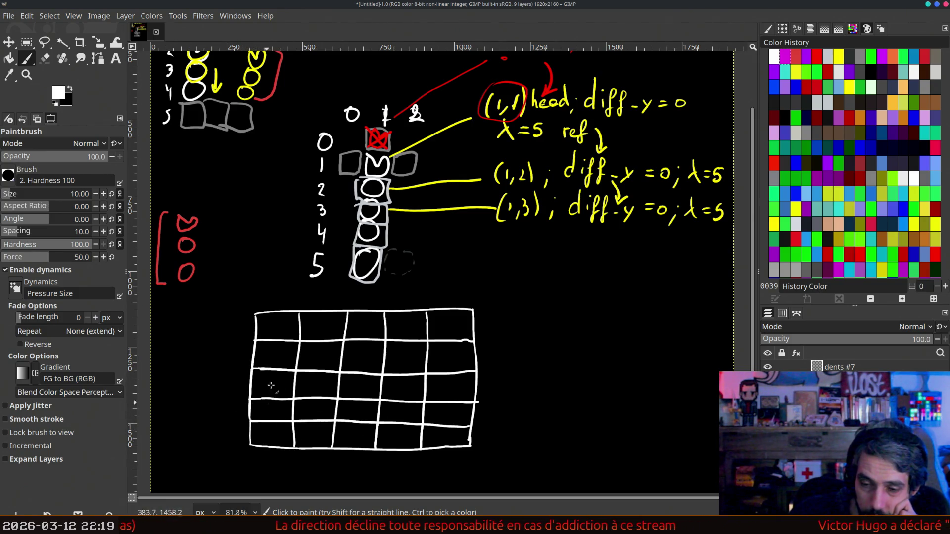
pyautogui.moveTo(266, 474); pyautogui.dragTo(457, 475)
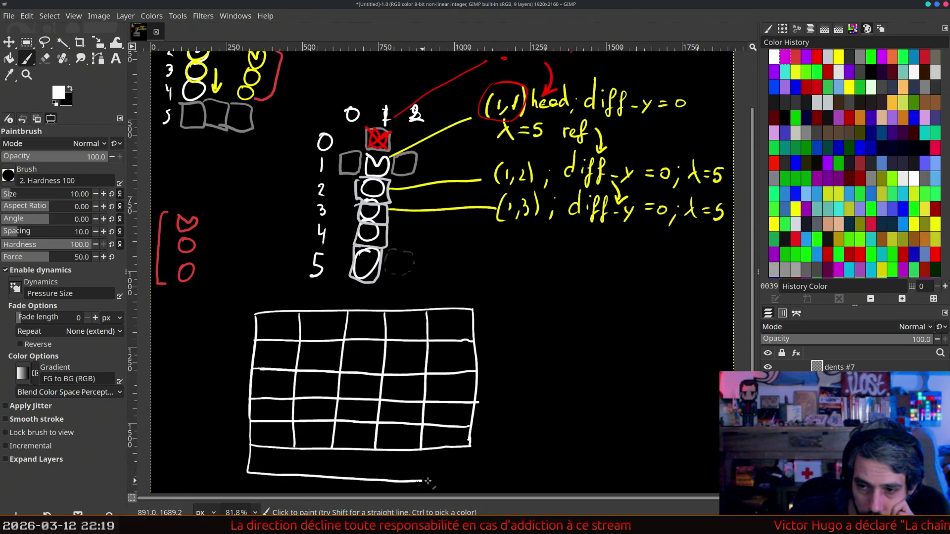
pyautogui.moveTo(421, 447); pyautogui.dragTo(415, 479)
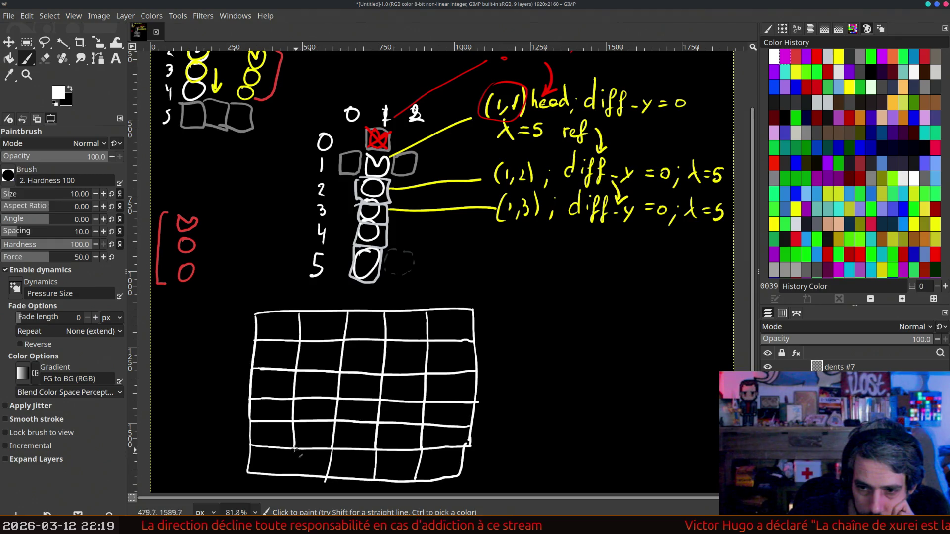
pyautogui.moveTo(527, 255); pyautogui.dragTo(477, 311)
pyautogui.scroll(-3, 457, 326)
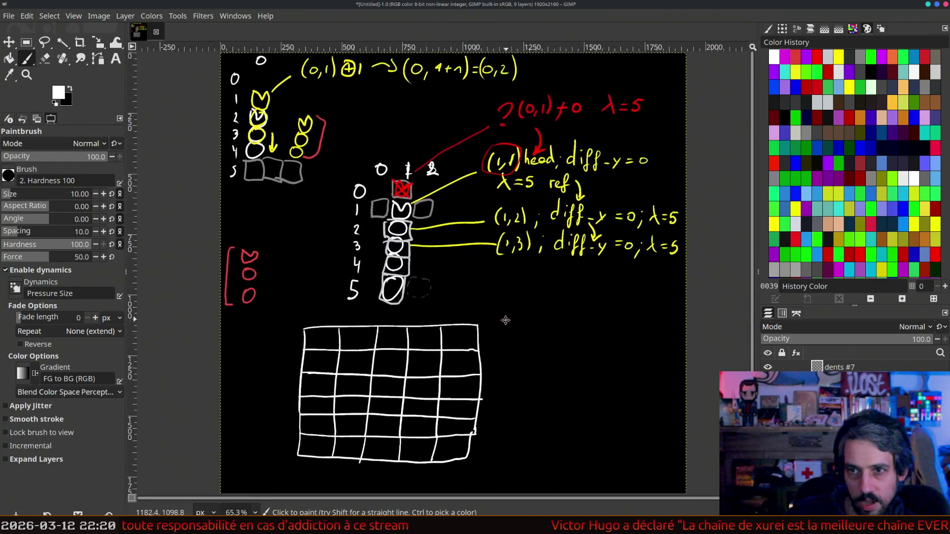
# - Write 'destroyed' in red under the ?(0,1)+0 λ=5 note
pyautogui.moveTo(472, 322); pyautogui.dragTo(490, 324)
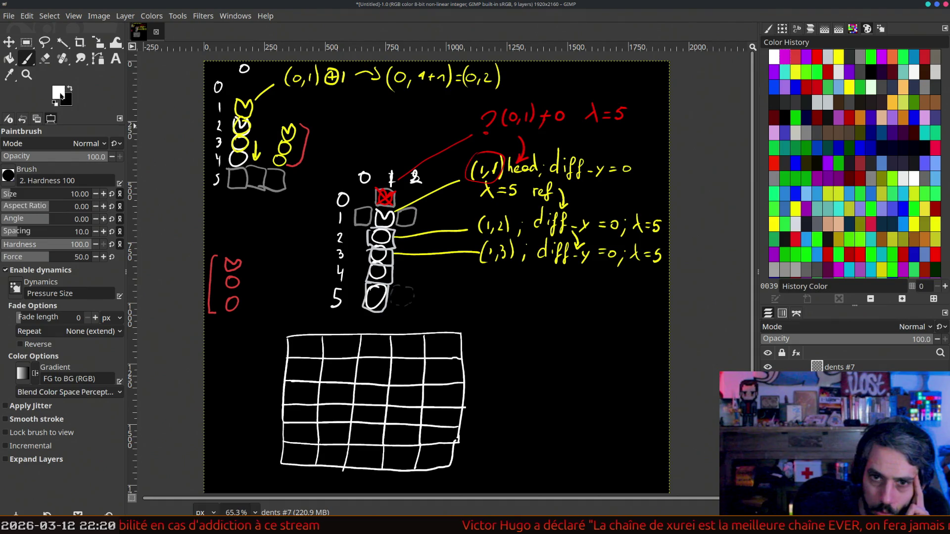
pyautogui.click(838, 56)
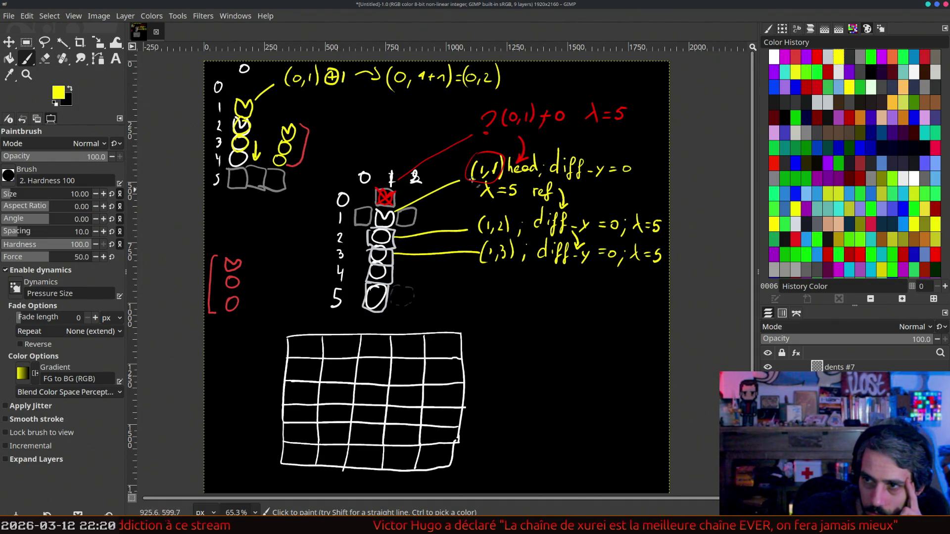
pyautogui.click(817, 56)
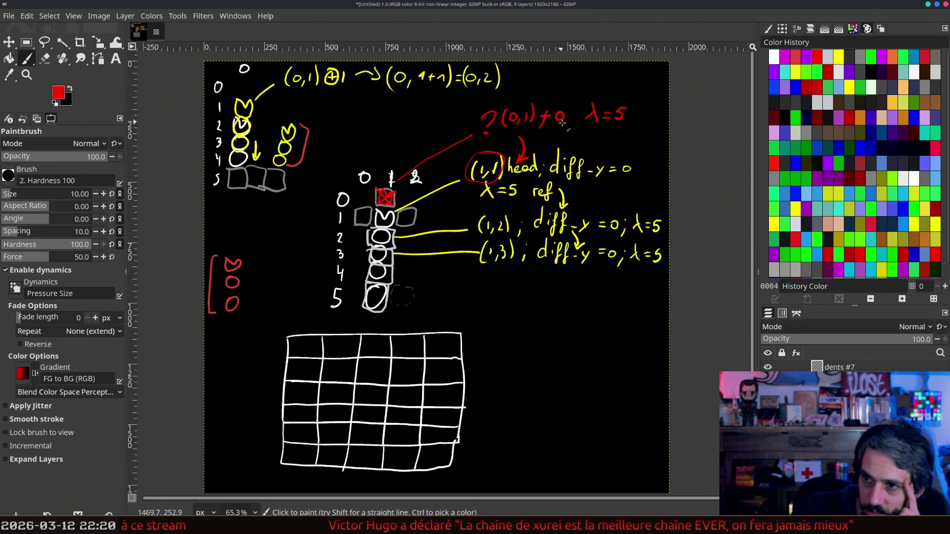
pyautogui.moveTo(578, 123)
pyautogui.mouseDown()
pyautogui.moveTo(572, 131)
pyautogui.moveTo(624, 133)
pyautogui.mouseUp()
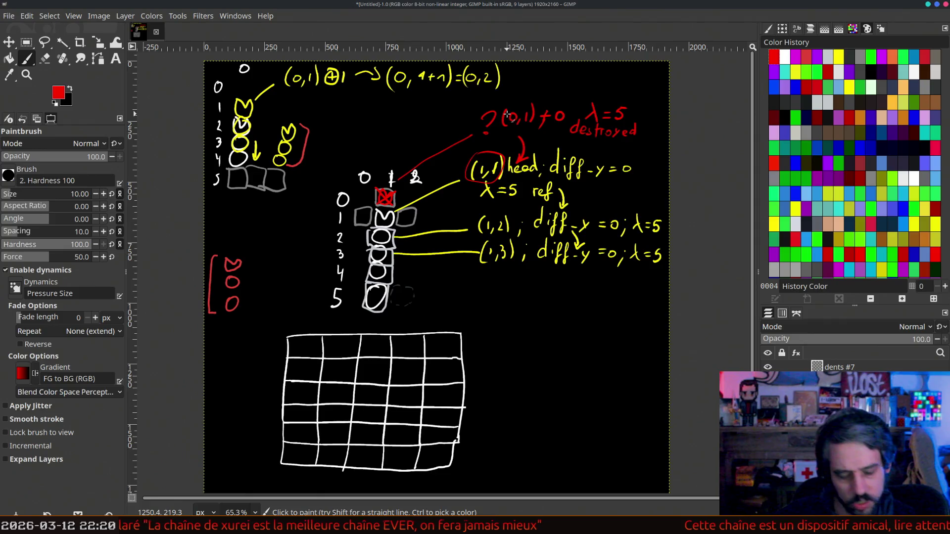
# - Check head_y in apply_beheading in CLion's game_engine.h, then return to GIMP
pyautogui.hotkey('alt', 'Tab')
pyautogui.click(268, 137)
pyautogui.hotkey('ctrl', 'f')
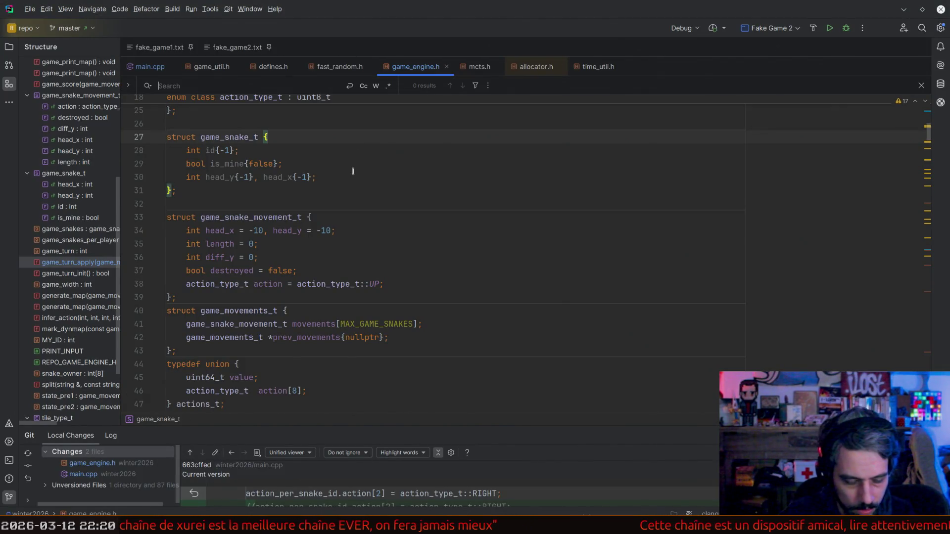
pyautogui.write('be')
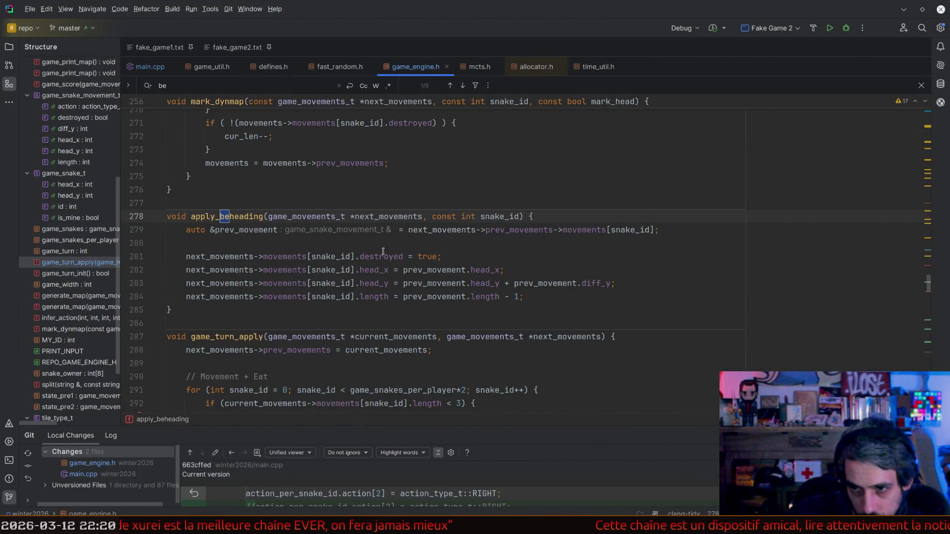
pyautogui.click(494, 283)
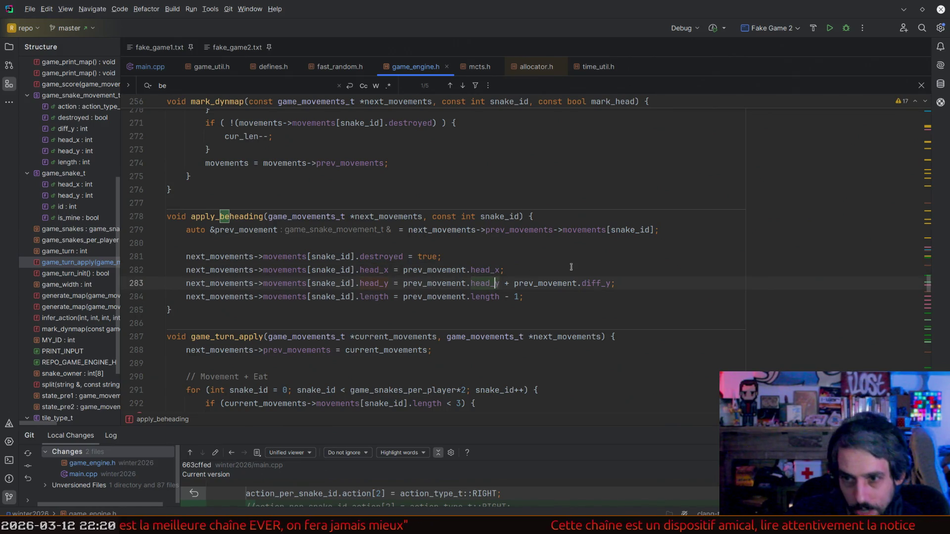
pyautogui.hotkey('alt', 'Tab')
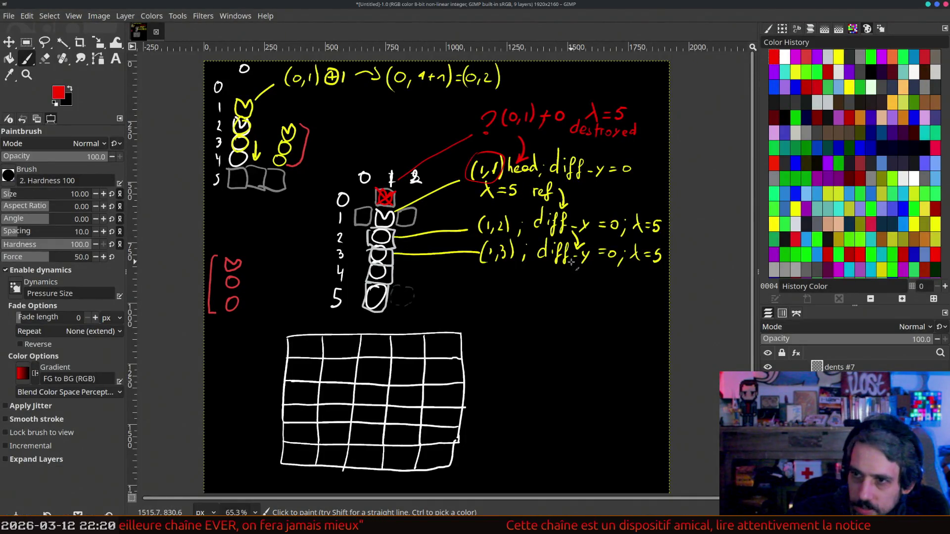
# - In magenta, strike out (0,1), write (1,1) above it, and correct λ=5 to 4
pyautogui.click(796, 56)
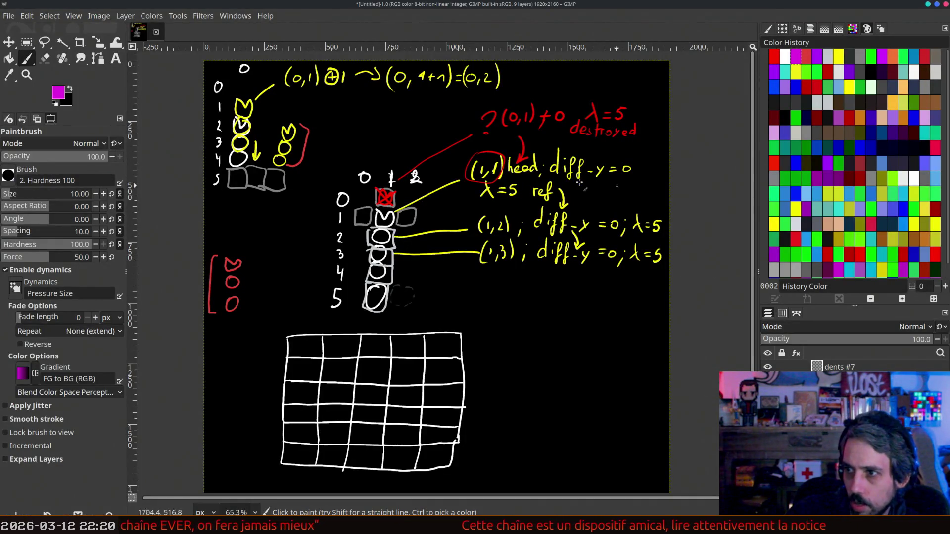
pyautogui.moveTo(498, 126)
pyautogui.mouseDown()
pyautogui.moveTo(536, 109)
pyautogui.moveTo(513, 99)
pyautogui.mouseUp()
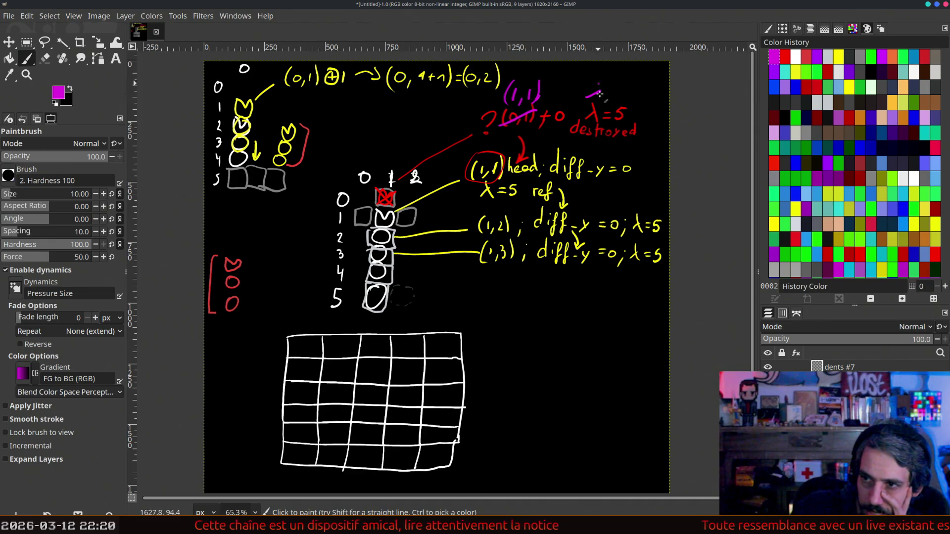
pyautogui.hotkey('ctrl', 'z')
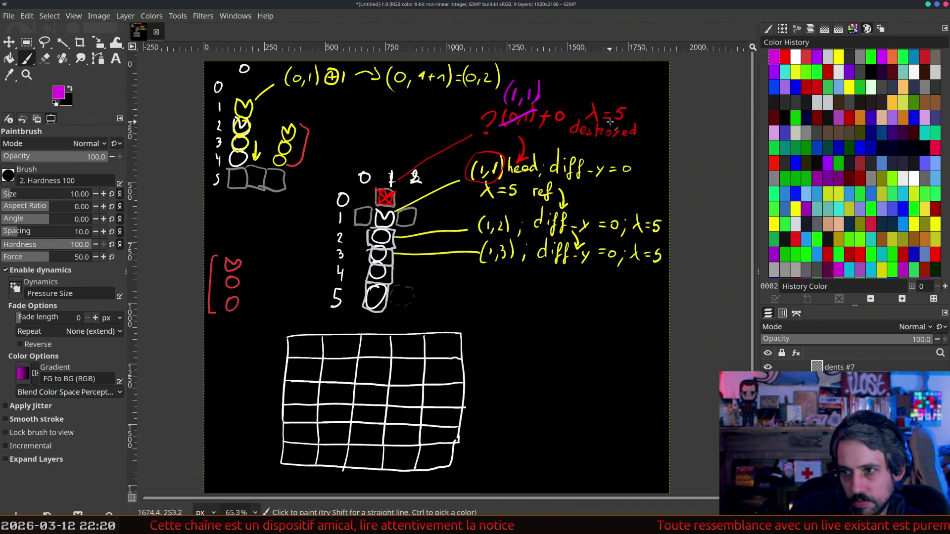
pyautogui.moveTo(636, 112); pyautogui.dragTo(646, 118)
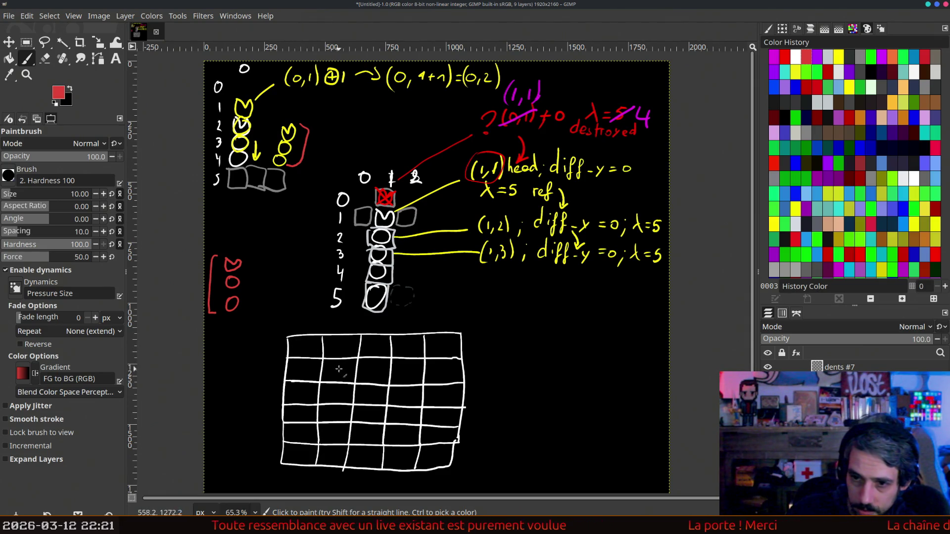
# - Paint a red tooth-shaped snake head in a grid cell and write ℓ above the λ correction
pyautogui.click(336, 366)
pyautogui.moveTo(349, 366); pyautogui.dragTo(342, 369)
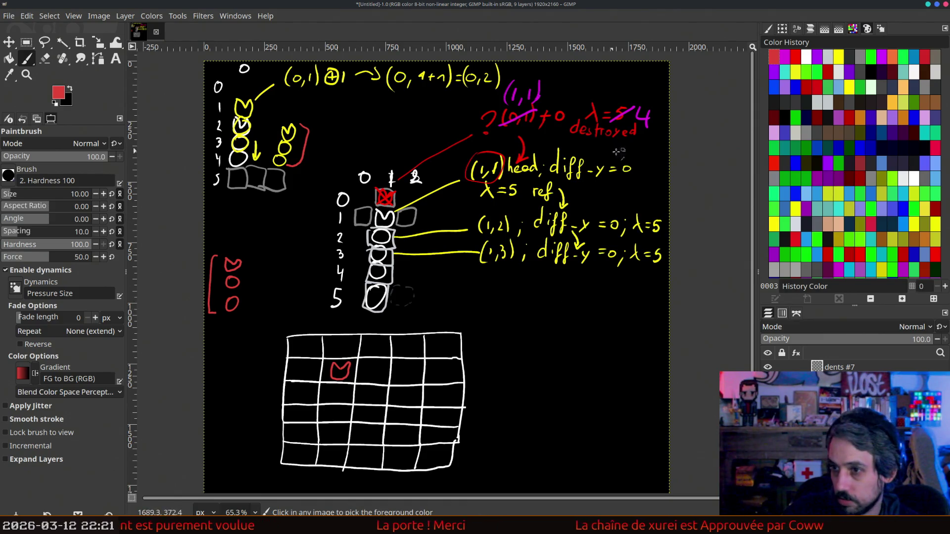
pyautogui.hotkey('ctrl', 'z')
pyautogui.moveTo(609, 77); pyautogui.dragTo(616, 97)
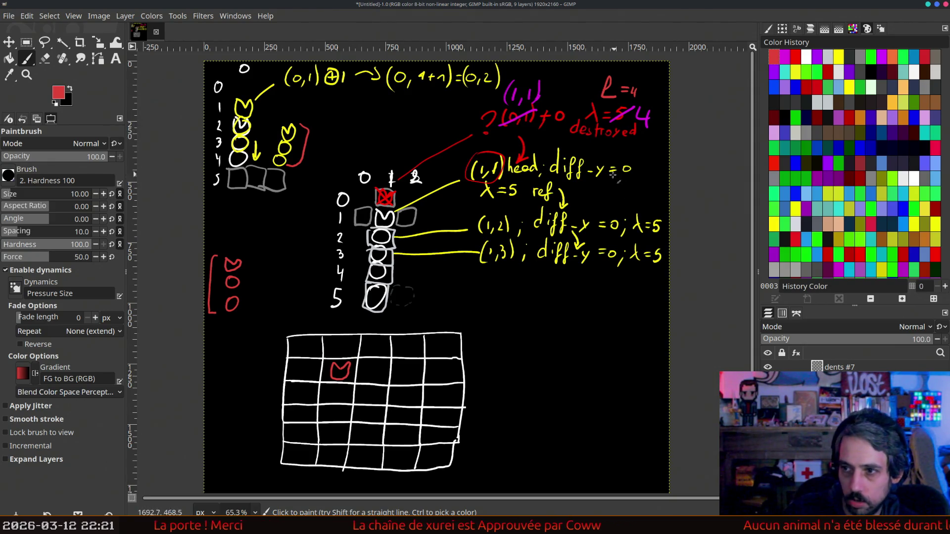
# - Write red ℓ length labels on the head notes and draw body circles, then undo the last strokes
pyautogui.moveTo(611, 158); pyautogui.dragTo(632, 159)
pyautogui.moveTo(626, 155); pyautogui.dragTo(633, 154)
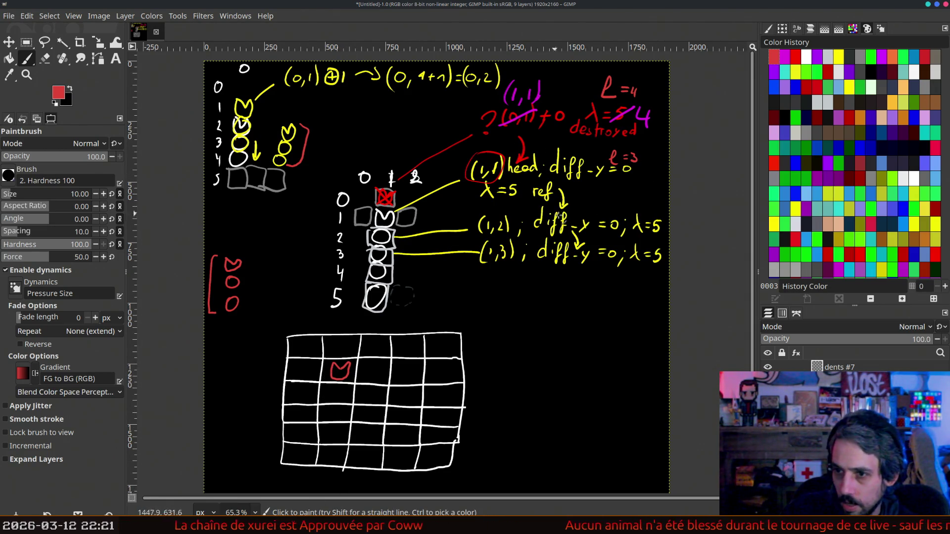
pyautogui.moveTo(598, 206); pyautogui.dragTo(619, 216)
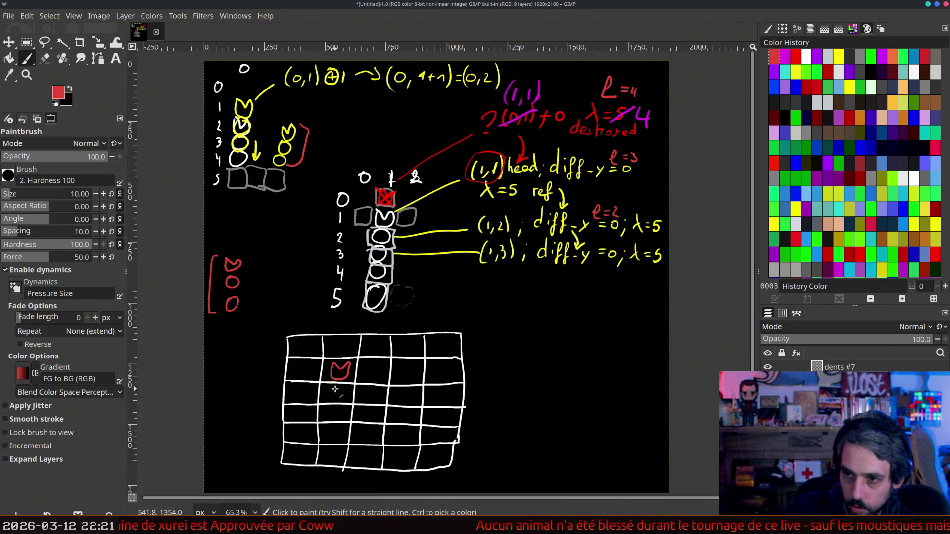
pyautogui.moveTo(335, 388); pyautogui.dragTo(335, 388)
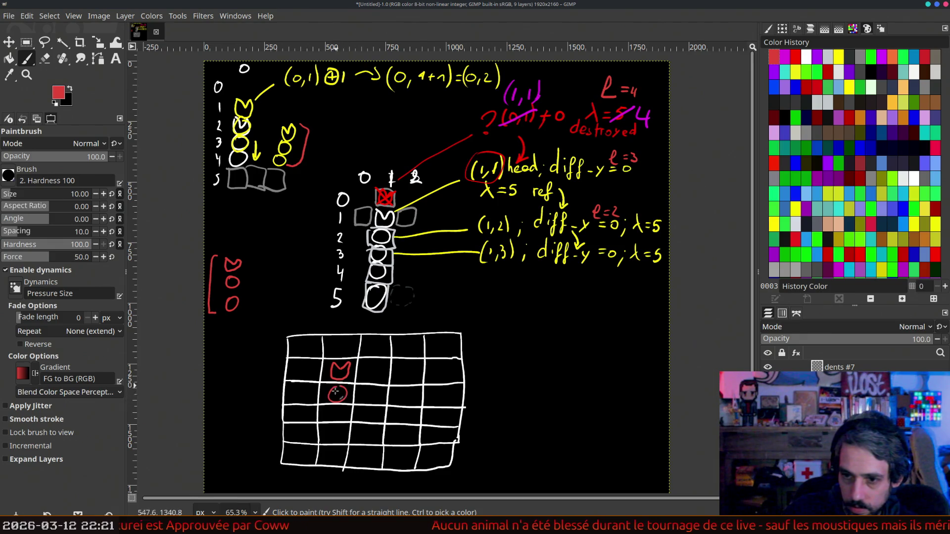
pyautogui.moveTo(603, 236)
pyautogui.mouseDown()
pyautogui.moveTo(600, 244)
pyautogui.moveTo(614, 240)
pyautogui.mouseUp()
pyautogui.moveTo(608, 244); pyautogui.dragTo(618, 246)
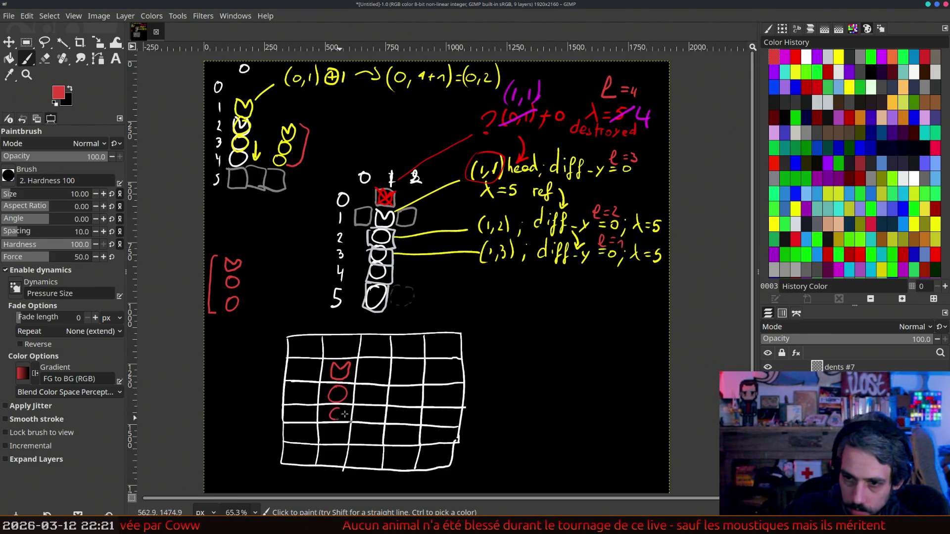
pyautogui.moveTo(344, 417); pyautogui.dragTo(345, 410)
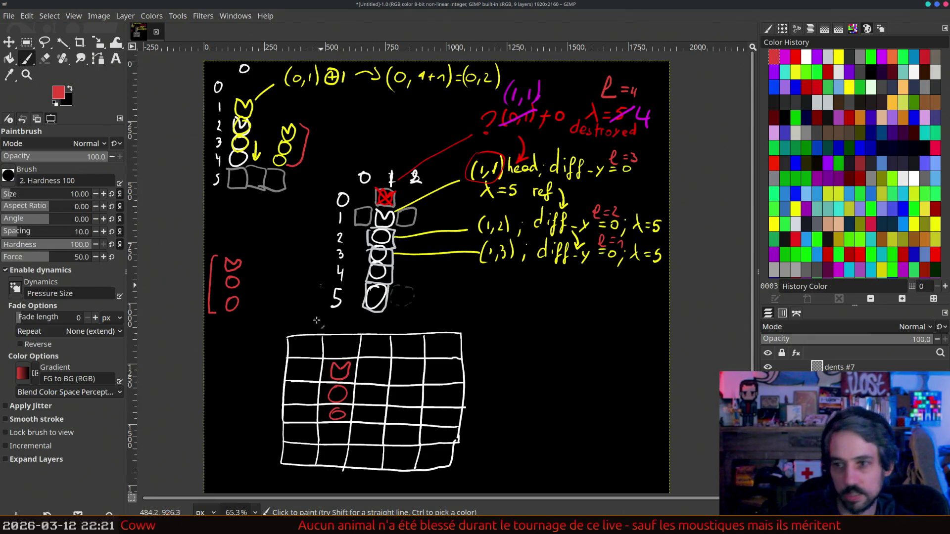
pyautogui.hotkey('ctrl', 'z')
pyautogui.hotkey('ctrl', 'z')
pyautogui.hotkey('ctrl', 'z')
pyautogui.hotkey('ctrl', 'z')
pyautogui.hotkey('ctrl', 'z')
pyautogui.hotkey('ctrl', 'z')
pyautogui.hotkey('ctrl', 'z')
pyautogui.hotkey('ctrl', 'z')
pyautogui.hotkey('ctrl', 'z')
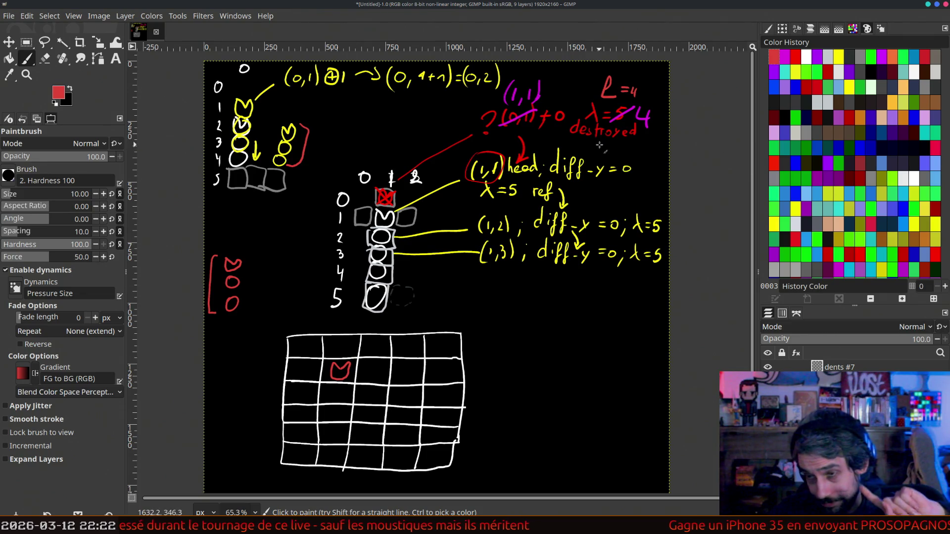
# - Write a red ℓ=4 above the (1,1) line
pyautogui.moveTo(595, 163); pyautogui.dragTo(629, 159)
pyautogui.moveTo(626, 153); pyautogui.dragTo(625, 164)
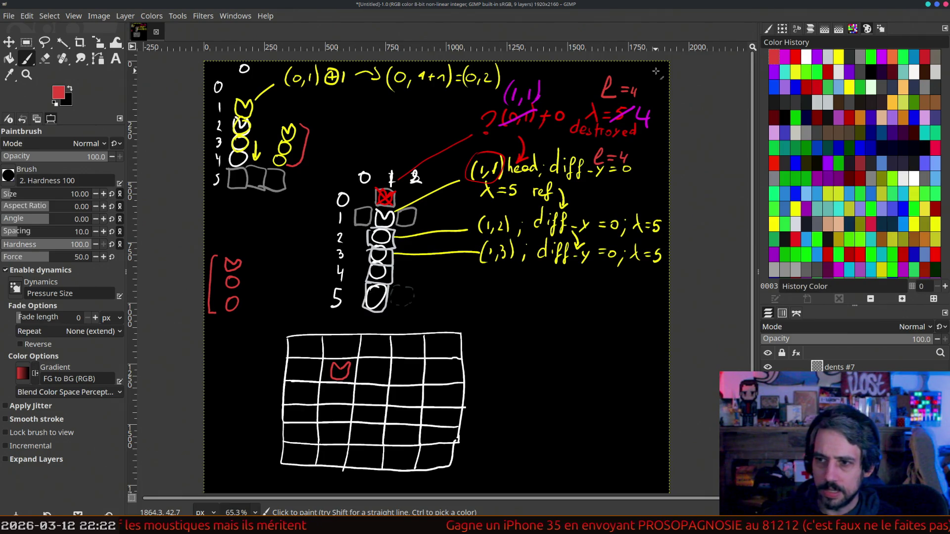
pyautogui.click(794, 70)
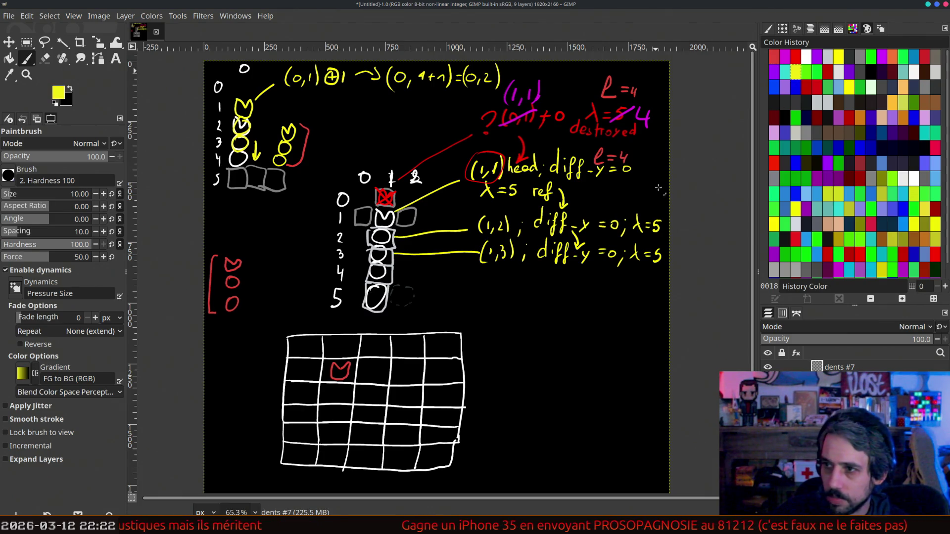
# - Write the yellow (1,4); diff-y = 0; λ=5 note with a leader line from row 4
pyautogui.moveTo(393, 275)
pyautogui.mouseDown()
pyautogui.moveTo(481, 278)
pyautogui.moveTo(480, 291)
pyautogui.moveTo(507, 292)
pyautogui.mouseUp()
pyautogui.moveTo(512, 272)
pyautogui.mouseDown()
pyautogui.moveTo(513, 293)
pyautogui.moveTo(555, 289)
pyautogui.mouseUp()
pyautogui.moveTo(565, 271)
pyautogui.mouseDown()
pyautogui.moveTo(564, 292)
pyautogui.moveTo(587, 284)
pyautogui.mouseUp()
pyautogui.moveTo(589, 279)
pyautogui.mouseDown()
pyautogui.moveTo(592, 292)
pyautogui.moveTo(607, 278)
pyautogui.mouseUp()
pyautogui.moveTo(602, 284)
pyautogui.mouseDown()
pyautogui.moveTo(623, 290)
pyautogui.moveTo(653, 274)
pyautogui.mouseUp()
pyautogui.click(626, 279)
pyautogui.moveTo(646, 281); pyautogui.dragTo(655, 280)
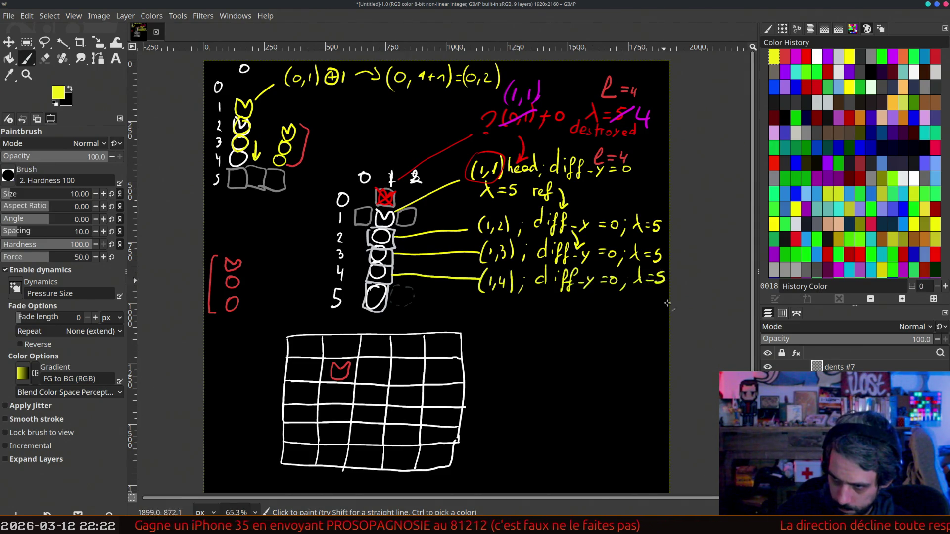
pyautogui.click(784, 59)
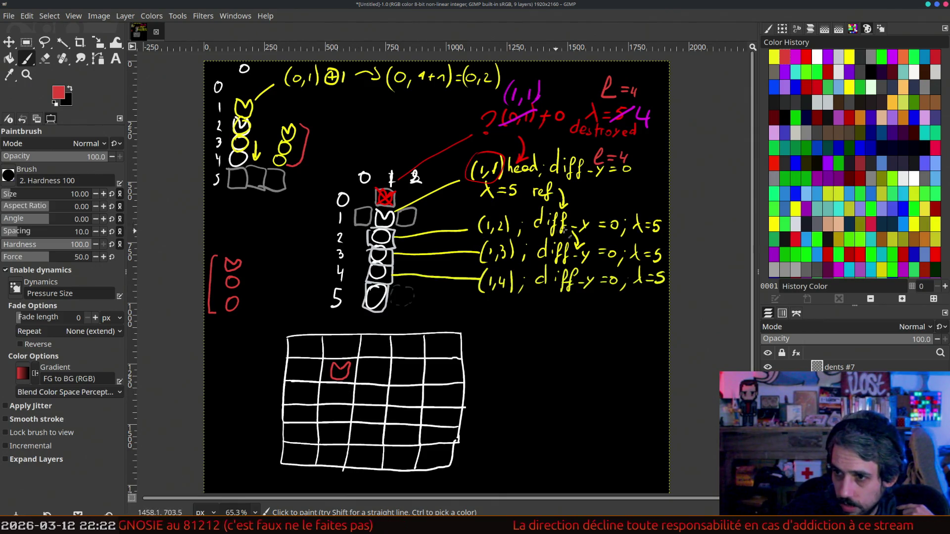
# - Label the (1,2)–(1,4) lines with red ℓ=3, ℓ=2, ℓ=1 and add three red body circles
pyautogui.moveTo(595, 216); pyautogui.dragTo(607, 212)
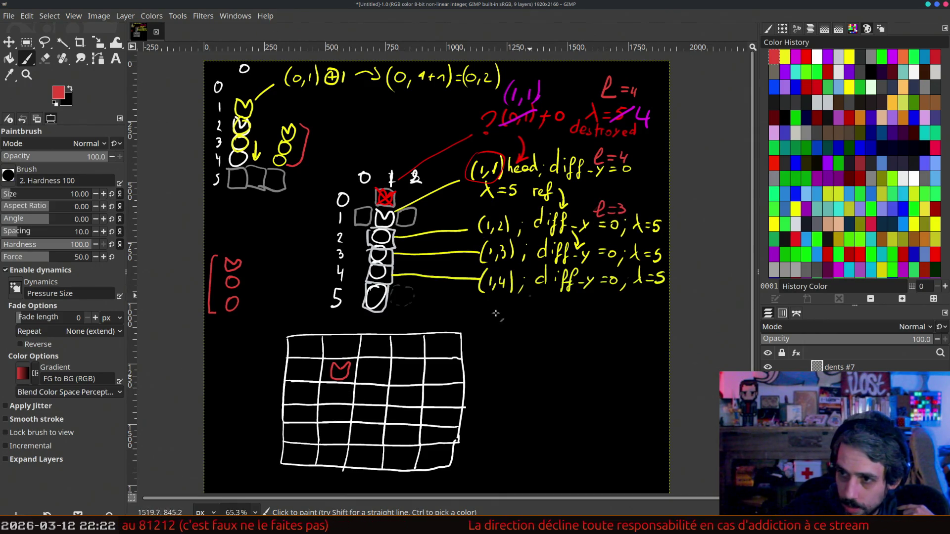
pyautogui.moveTo(338, 386); pyautogui.dragTo(337, 388)
pyautogui.moveTo(596, 247); pyautogui.dragTo(626, 248)
pyautogui.moveTo(341, 406); pyautogui.dragTo(339, 408)
pyautogui.moveTo(590, 273); pyautogui.dragTo(611, 267)
pyautogui.moveTo(604, 273); pyautogui.dragTo(613, 271)
pyautogui.moveTo(342, 426); pyautogui.dragTo(330, 432)
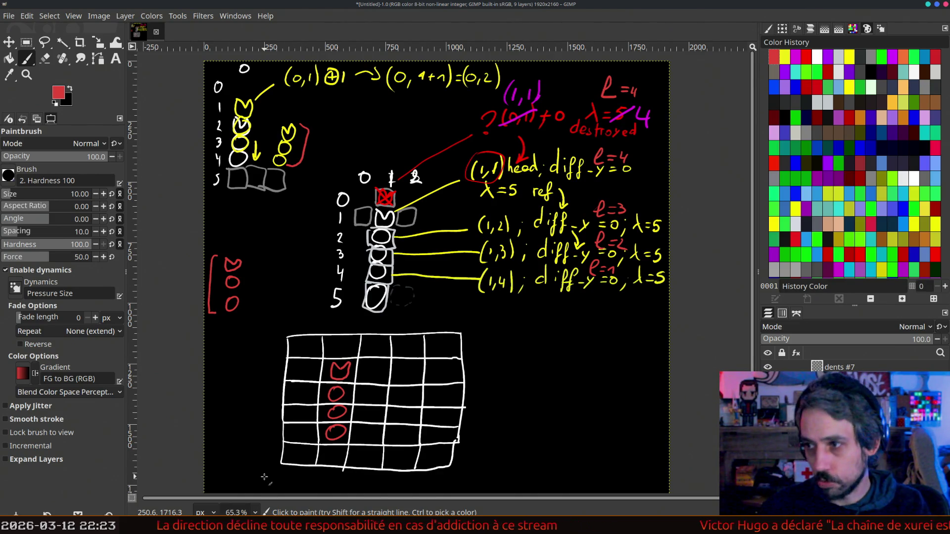
# - Draw dark grey boxes around the snake head in the grid
pyautogui.click(818, 132)
pyautogui.moveTo(297, 361); pyautogui.dragTo(330, 337)
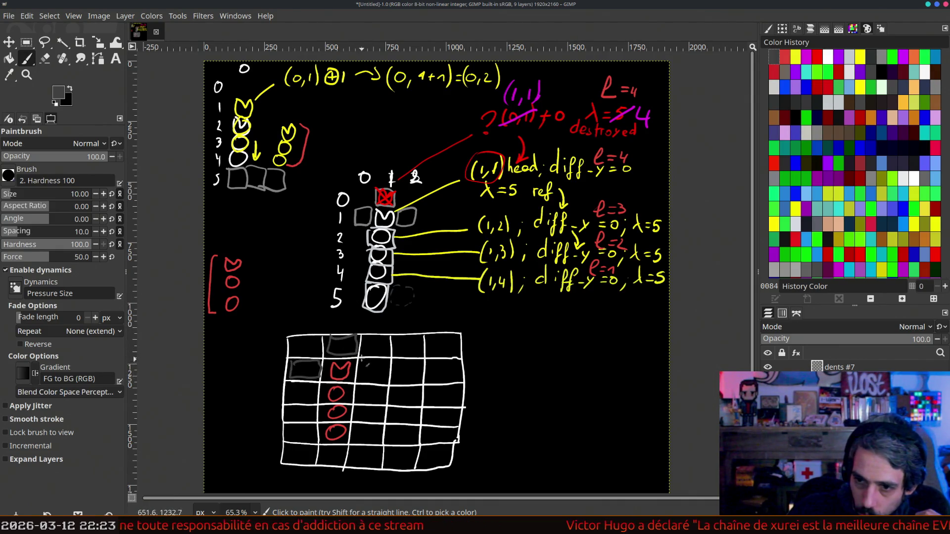
pyautogui.moveTo(382, 380); pyautogui.dragTo(362, 362)
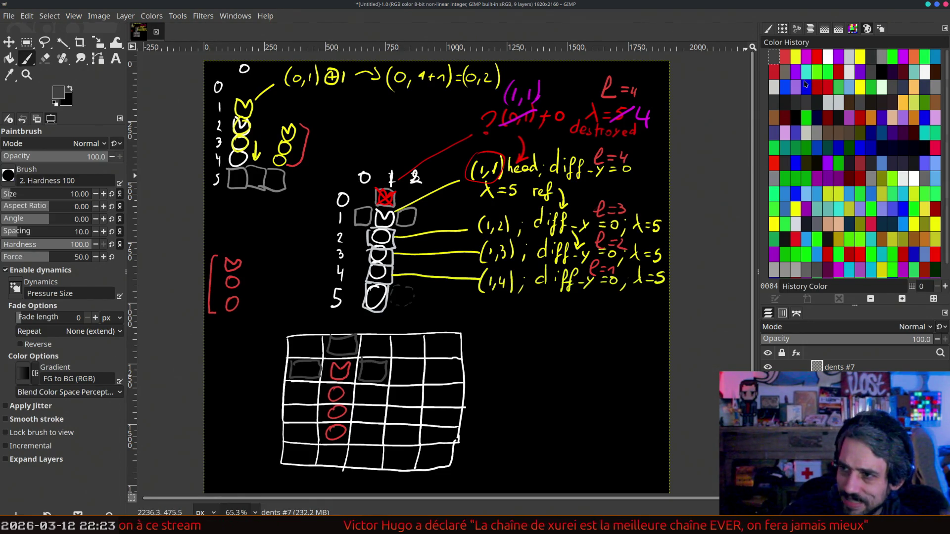
pyautogui.click(839, 56)
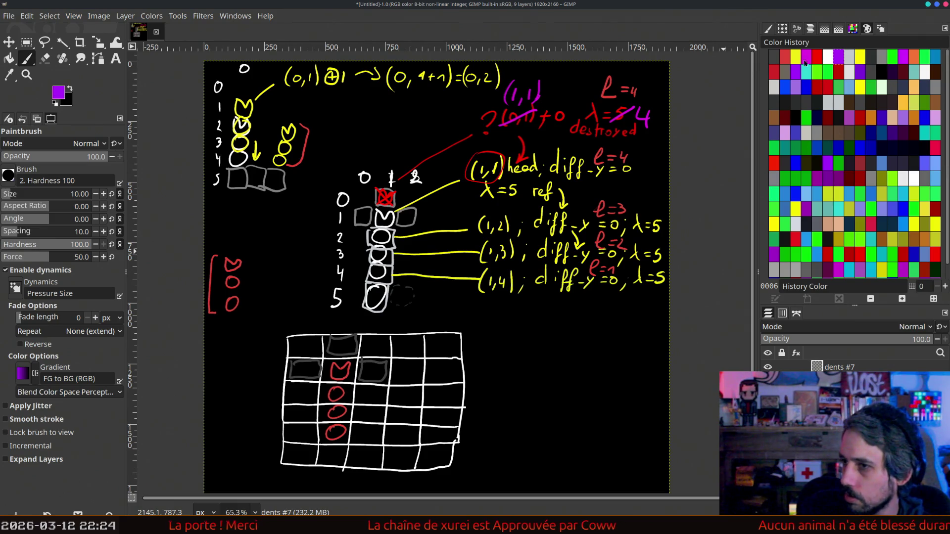
# - Paint red circles along the grid's bottom row, continuing past its right edge, then pick light grey
pyautogui.click(785, 55)
pyautogui.moveTo(339, 449)
pyautogui.mouseDown()
pyautogui.moveTo(365, 466)
pyautogui.moveTo(362, 454)
pyautogui.mouseUp()
pyautogui.moveTo(402, 455); pyautogui.dragTo(497, 458)
pyautogui.moveTo(551, 452); pyautogui.dragTo(533, 451)
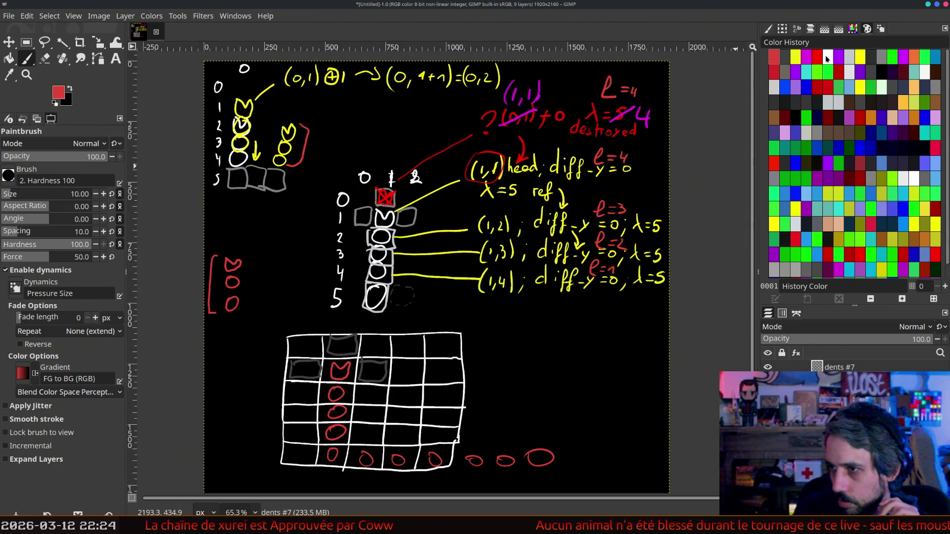
pyautogui.click(849, 58)
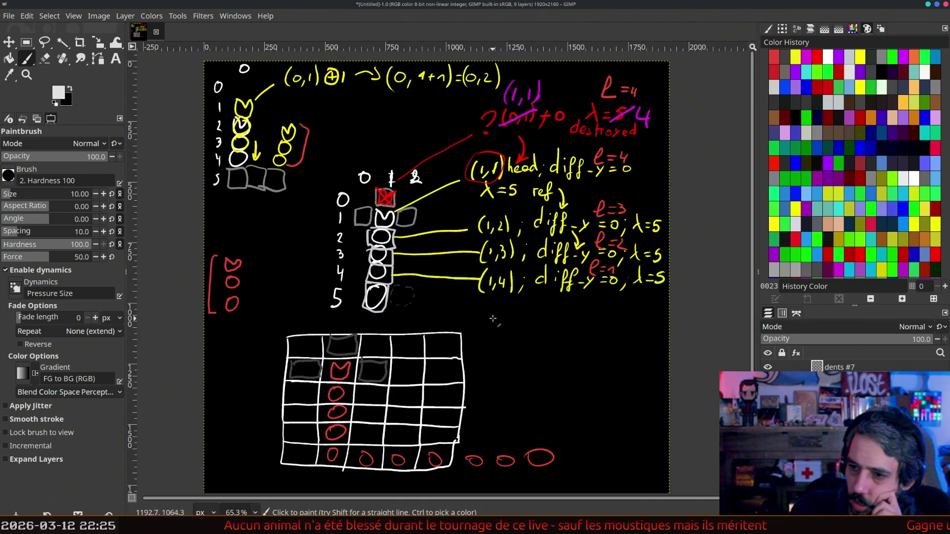
# - Draw white boxes linked by arrows right of the grid, labelling several 'destroyed'
pyautogui.moveTo(487, 339)
pyautogui.mouseDown()
pyautogui.moveTo(491, 313)
pyautogui.moveTo(538, 310)
pyautogui.moveTo(547, 338)
pyautogui.moveTo(569, 350)
pyautogui.moveTo(564, 319)
pyautogui.moveTo(586, 321)
pyautogui.moveTo(615, 328)
pyautogui.moveTo(605, 356)
pyautogui.moveTo(638, 363)
pyautogui.moveTo(630, 326)
pyautogui.moveTo(665, 352)
pyautogui.moveTo(625, 386)
pyautogui.mouseUp()
pyautogui.moveTo(593, 403)
pyautogui.mouseDown()
pyautogui.moveTo(589, 424)
pyautogui.moveTo(619, 431)
pyautogui.moveTo(605, 403)
pyautogui.mouseUp()
pyautogui.moveTo(606, 399); pyautogui.dragTo(656, 414)
pyautogui.moveTo(588, 407)
pyautogui.mouseDown()
pyautogui.moveTo(526, 384)
pyautogui.moveTo(493, 391)
pyautogui.moveTo(466, 371)
pyautogui.moveTo(479, 432)
pyautogui.moveTo(486, 424)
pyautogui.mouseUp()
# - Paint green boxes joined by green arrows beneath the white 'destroyed' chain
pyautogui.click(903, 58)
pyautogui.moveTo(493, 421)
pyautogui.mouseDown()
pyautogui.moveTo(509, 440)
pyautogui.moveTo(495, 419)
pyautogui.mouseUp()
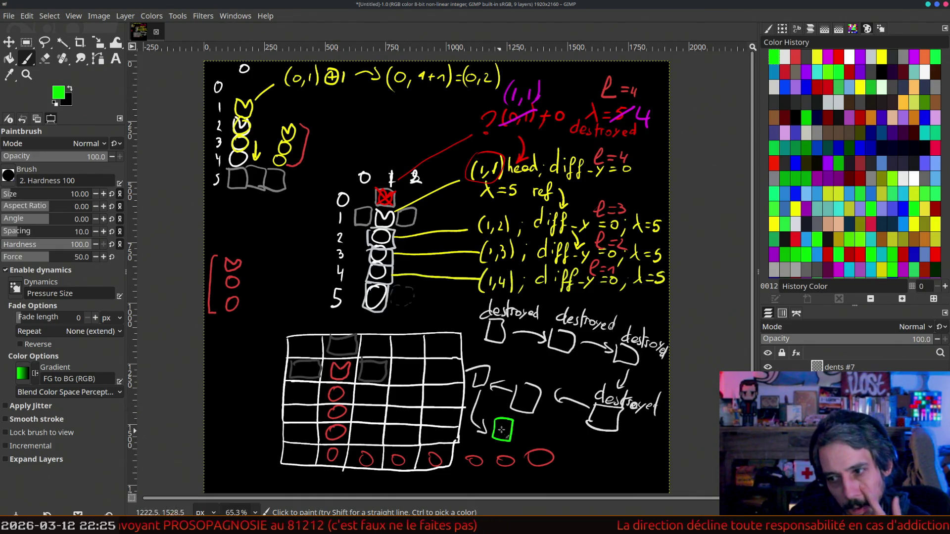
pyautogui.moveTo(522, 435)
pyautogui.mouseDown()
pyautogui.moveTo(542, 448)
pyautogui.moveTo(578, 436)
pyautogui.moveTo(616, 468)
pyautogui.mouseUp()
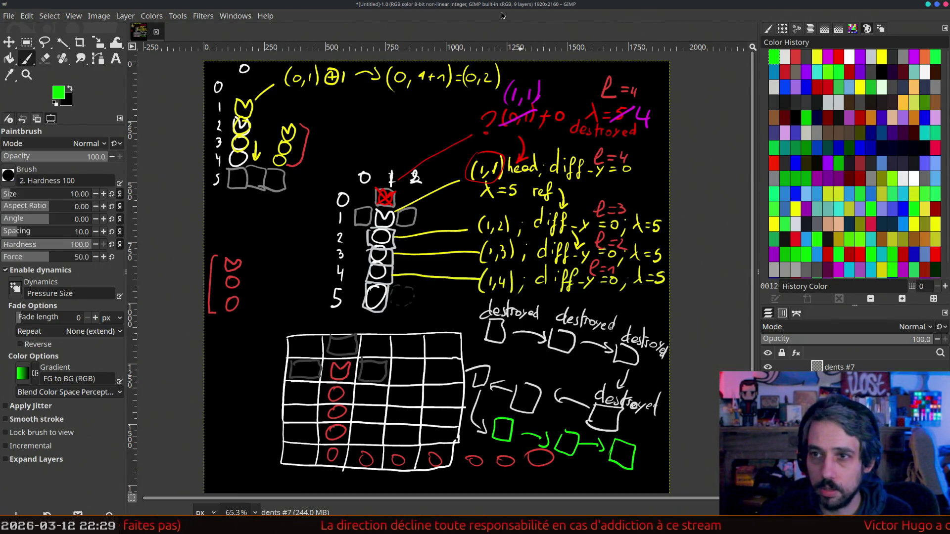
# - Begin saving the image, then hide the drawings on layer dents #7
pyautogui.hotkey('ctrl', 's')
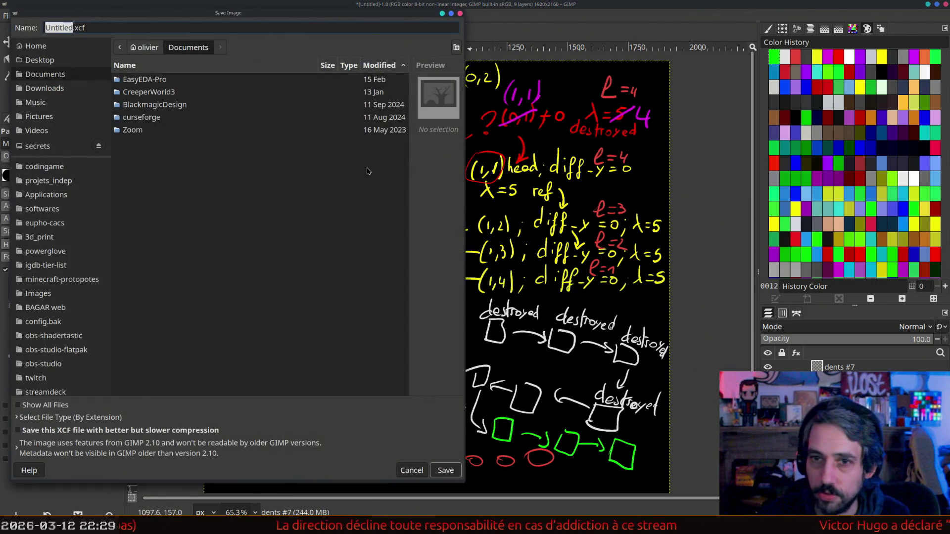
pyautogui.moveTo(299, 186); pyautogui.dragTo(167, 202)
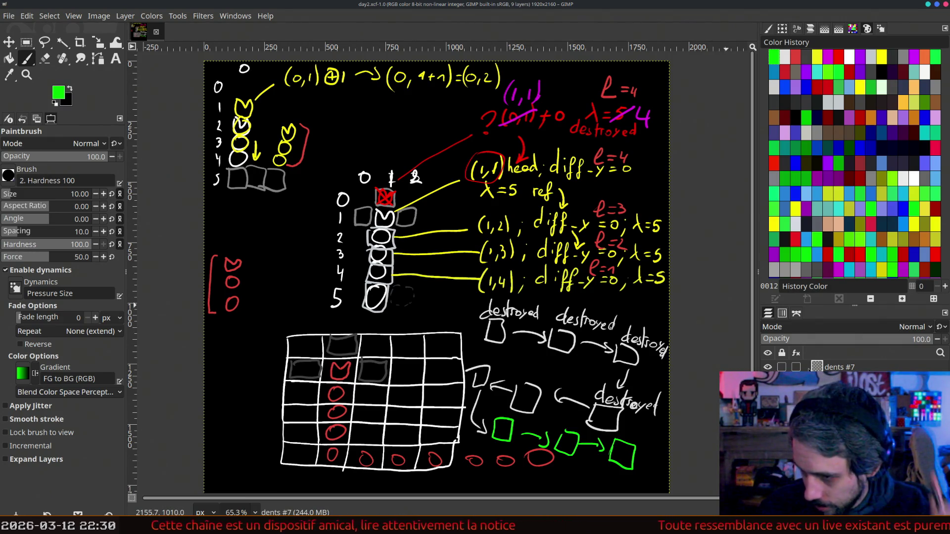
pyautogui.click(769, 368)
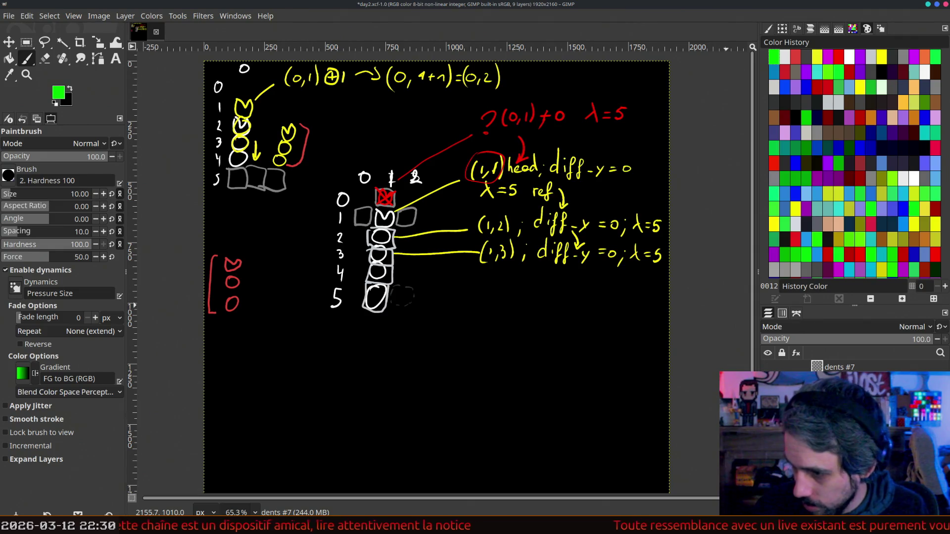
# - Add layer dents #8, hide all other layers for a blank black canvas, and paint in white
pyautogui.hotkey('shift', 'ctrl', 'n')
pyautogui.click(601, 388)
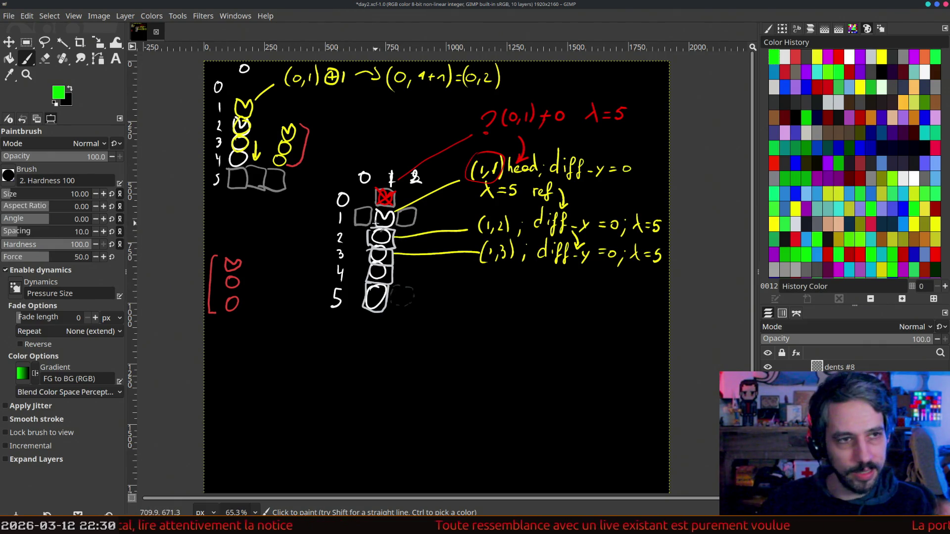
pyautogui.keyDown('shift'); pyautogui.click(768, 391); pyautogui.keyUp('shift')
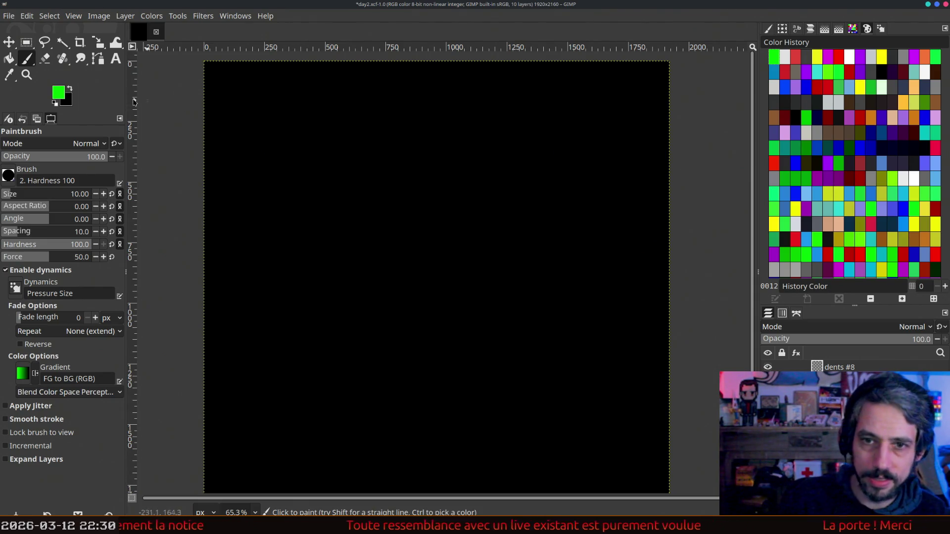
pyautogui.click(55, 103)
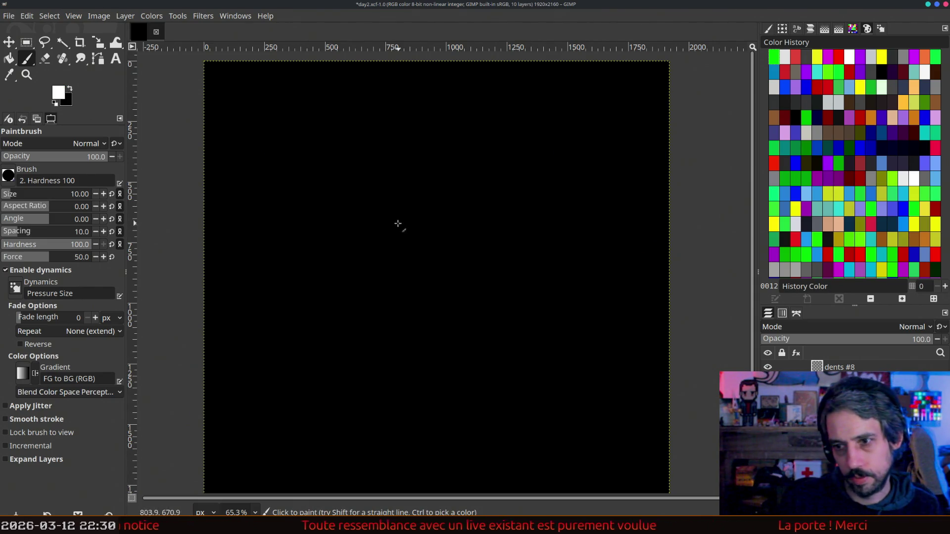
pyautogui.moveTo(397, 218)
pyautogui.mouseDown()
pyautogui.moveTo(392, 233)
pyautogui.moveTo(341, 219)
pyautogui.mouseUp()
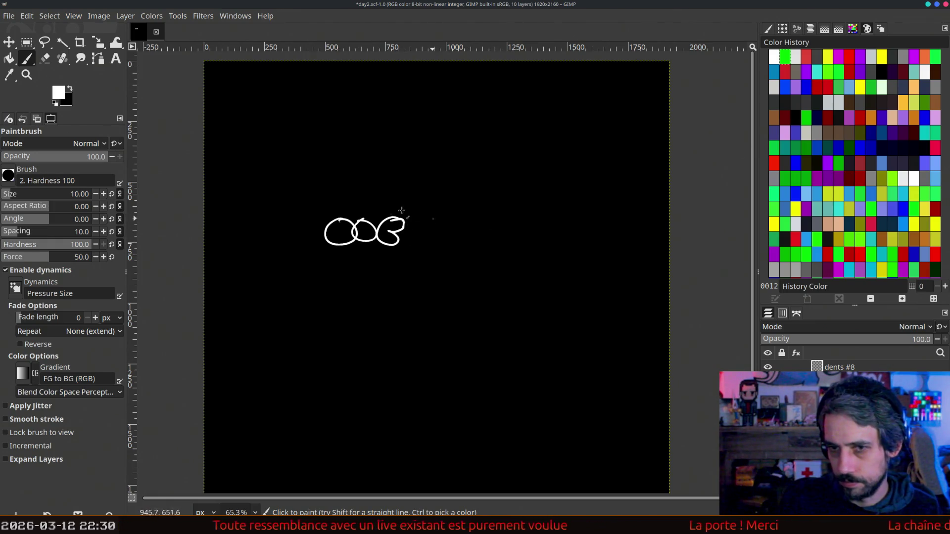
pyautogui.click(808, 55)
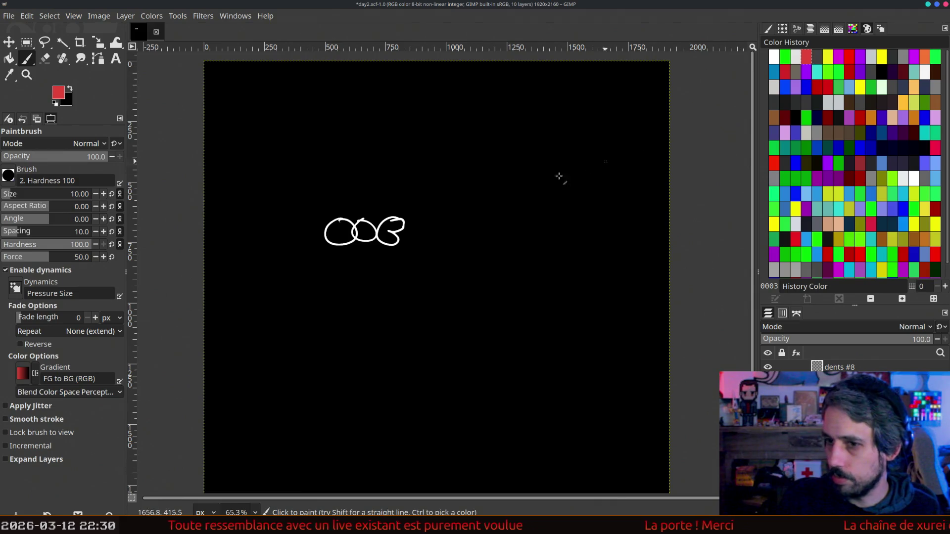
pyautogui.moveTo(442, 217); pyautogui.dragTo(475, 218)
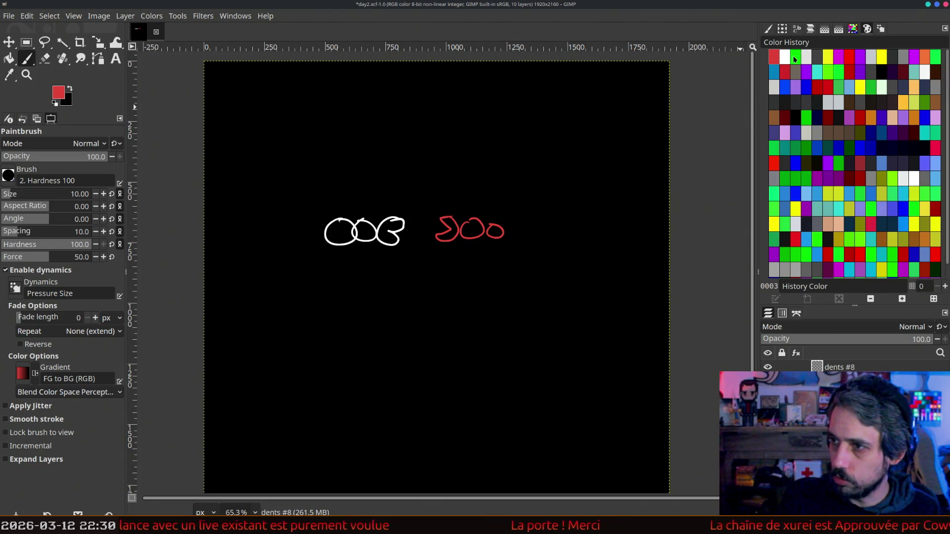
pyautogui.press('Left')
pyautogui.moveTo(392, 209); pyautogui.dragTo(413, 213)
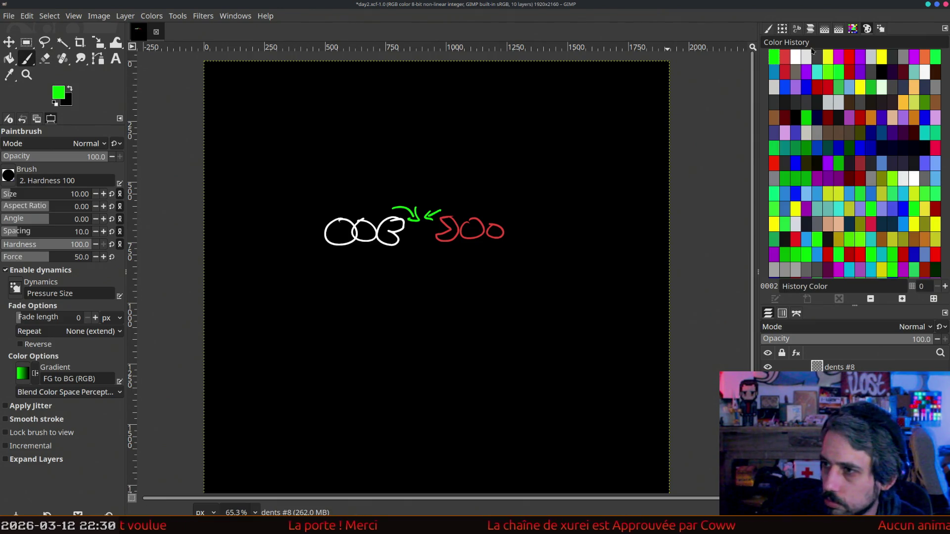
pyautogui.click(862, 58)
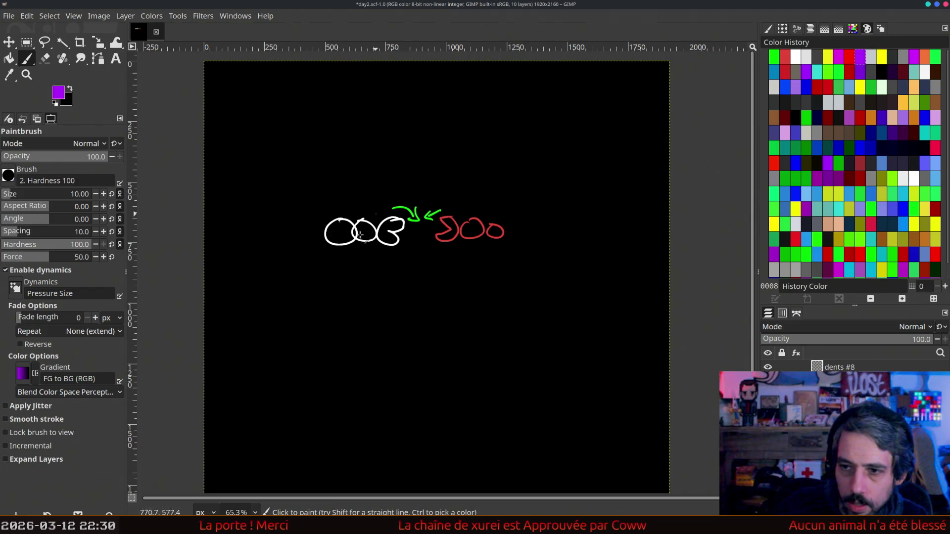
pyautogui.click(786, 57)
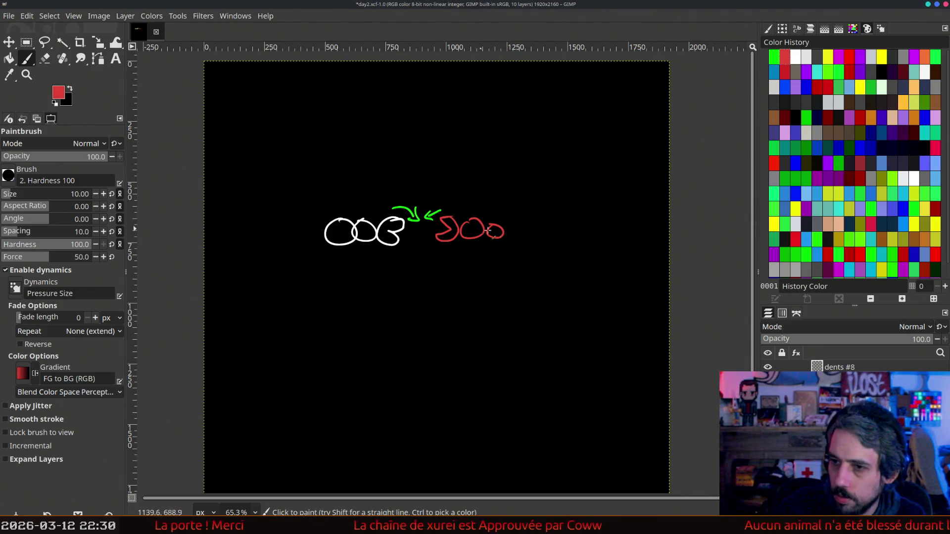
pyautogui.moveTo(510, 228); pyautogui.dragTo(507, 234)
pyautogui.click(793, 59)
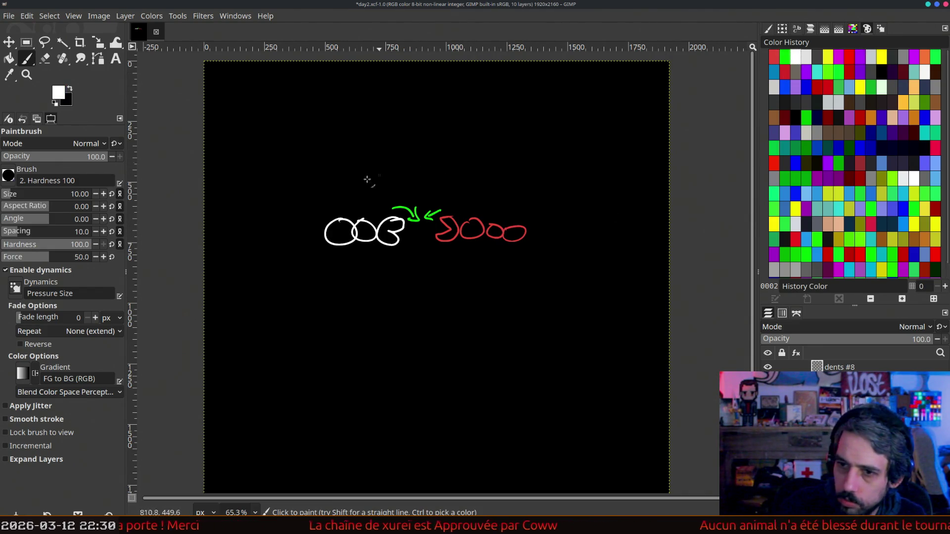
pyautogui.moveTo(319, 222); pyautogui.dragTo(322, 224)
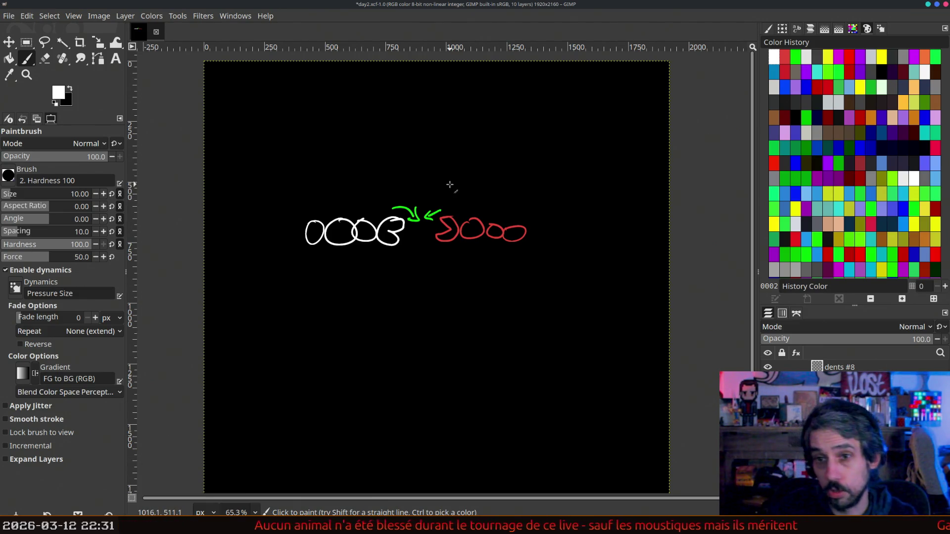
pyautogui.moveTo(279, 91); pyautogui.dragTo(280, 90)
# - Handwrite the white sum 7+6+5+8+3, undoing stray strokes along the way
pyautogui.click(290, 110)
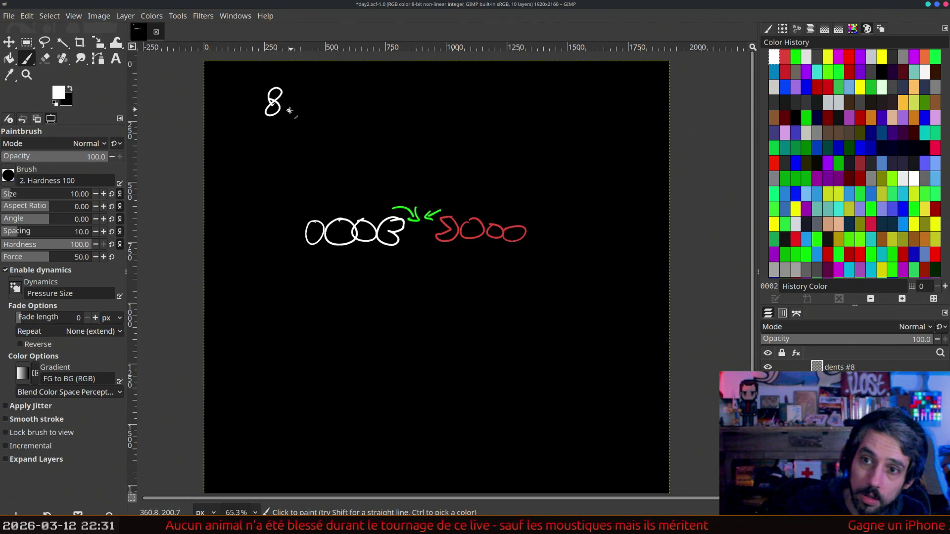
pyautogui.hotkey('ctrl', 'z')
pyautogui.hotkey('ctrl', 'z')
pyautogui.moveTo(284, 92); pyautogui.dragTo(283, 110)
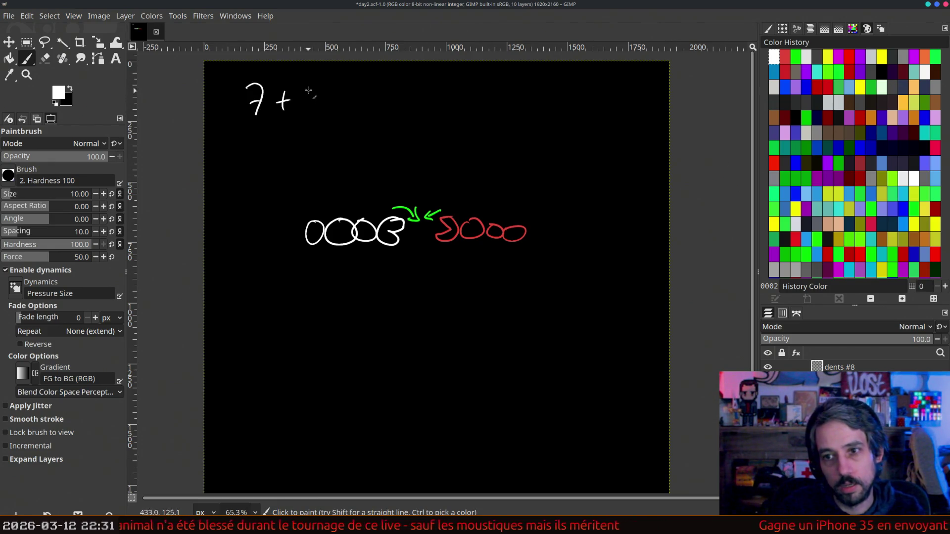
pyautogui.moveTo(317, 78)
pyautogui.mouseDown()
pyautogui.moveTo(301, 102)
pyautogui.moveTo(339, 99)
pyautogui.mouseUp()
pyautogui.moveTo(330, 90)
pyautogui.mouseDown()
pyautogui.moveTo(330, 110)
pyautogui.moveTo(390, 99)
pyautogui.mouseUp()
pyautogui.moveTo(382, 92); pyautogui.dragTo(381, 109)
pyautogui.moveTo(407, 74)
pyautogui.mouseDown()
pyautogui.moveTo(407, 108)
pyautogui.moveTo(494, 99)
pyautogui.mouseUp()
pyautogui.hotkey('ctrl', 'z')
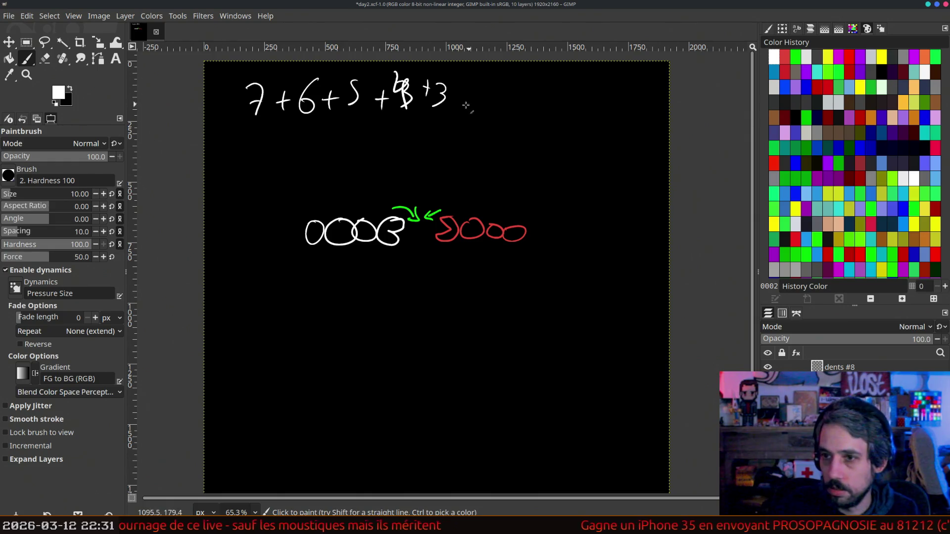
# - Write ≈ O(n²), then n=8 and 'ÇA VAA!' beneath it in white
pyautogui.moveTo(529, 78)
pyautogui.mouseDown()
pyautogui.moveTo(555, 113)
pyautogui.moveTo(576, 110)
pyautogui.mouseUp()
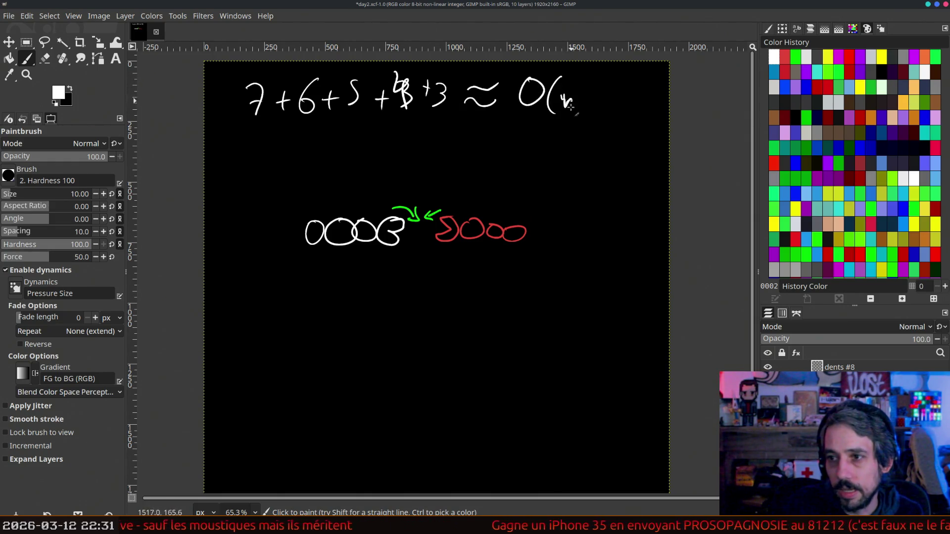
pyautogui.moveTo(596, 73); pyautogui.dragTo(599, 112)
pyautogui.moveTo(523, 132)
pyautogui.mouseDown()
pyautogui.moveTo(531, 150)
pyautogui.moveTo(564, 140)
pyautogui.mouseUp()
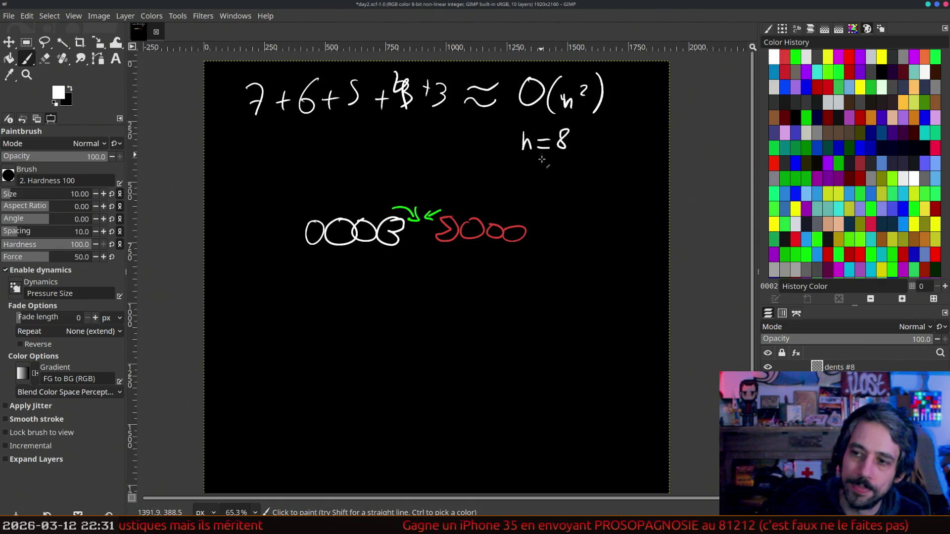
pyautogui.moveTo(495, 170)
pyautogui.mouseDown()
pyautogui.moveTo(488, 192)
pyautogui.moveTo(532, 174)
pyautogui.moveTo(549, 190)
pyautogui.moveTo(549, 182)
pyautogui.mouseUp()
pyautogui.moveTo(554, 190); pyautogui.dragTo(564, 183)
pyautogui.moveTo(582, 166); pyautogui.dragTo(579, 187)
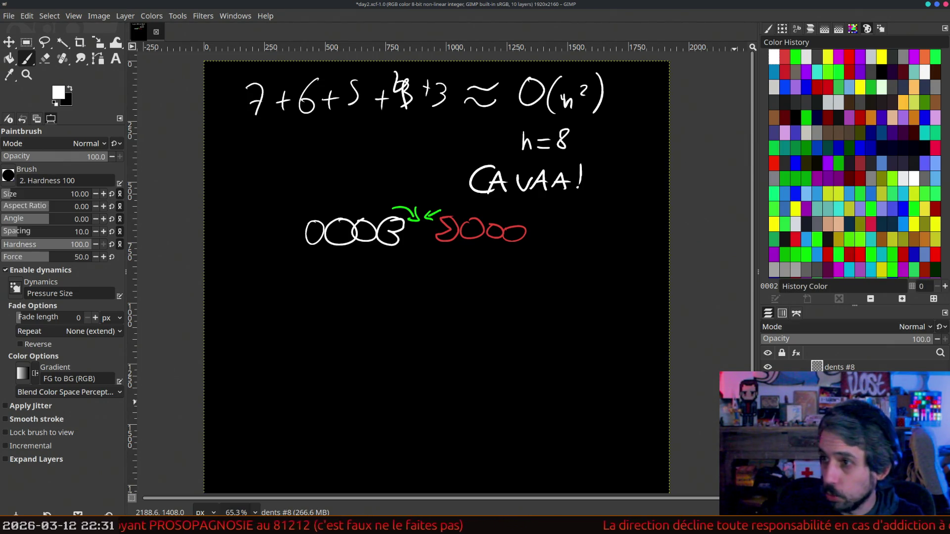
# - Paint the yellow note (x,y)→(x-1,y) destroyed under the circles
pyautogui.click(828, 56)
pyautogui.moveTo(386, 251); pyautogui.dragTo(391, 283)
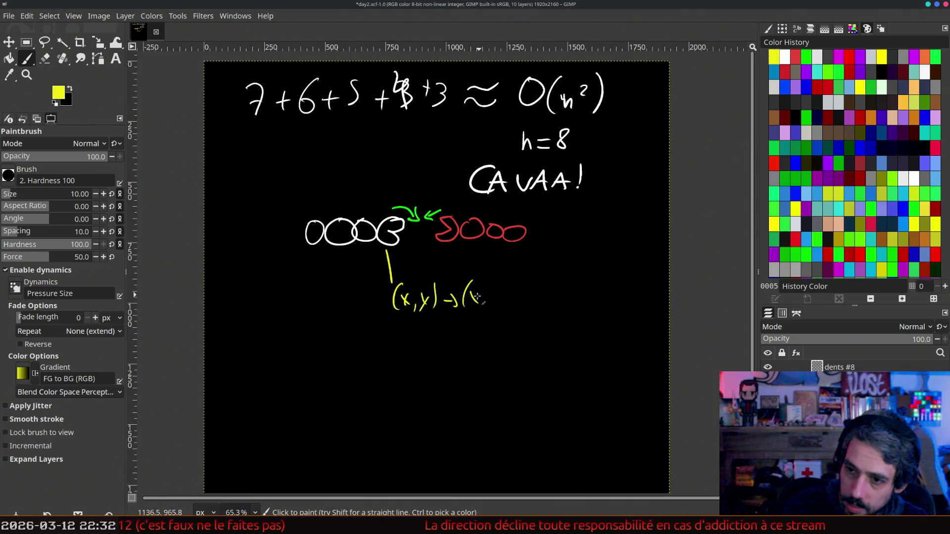
pyautogui.moveTo(498, 281); pyautogui.dragTo(498, 304)
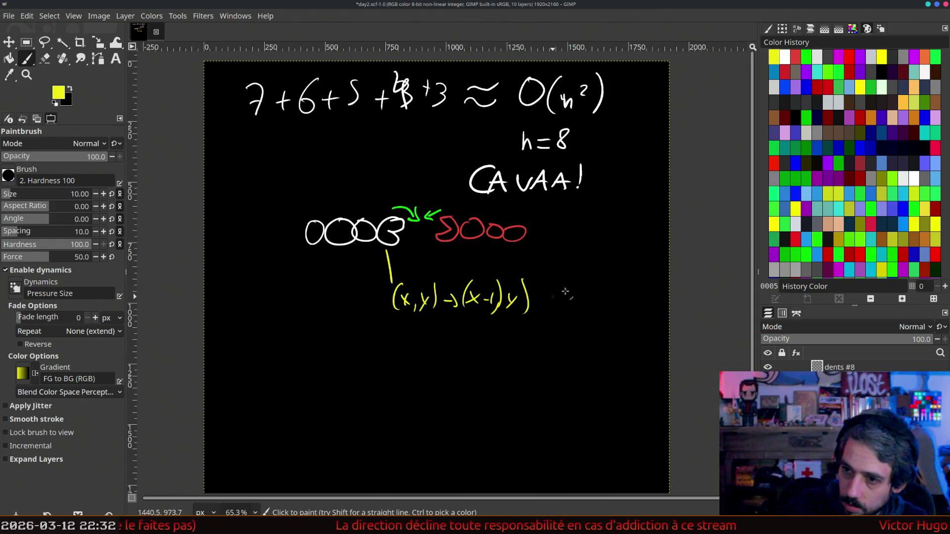
pyautogui.moveTo(561, 290); pyautogui.dragTo(594, 288)
pyautogui.moveTo(593, 293); pyautogui.dragTo(600, 306)
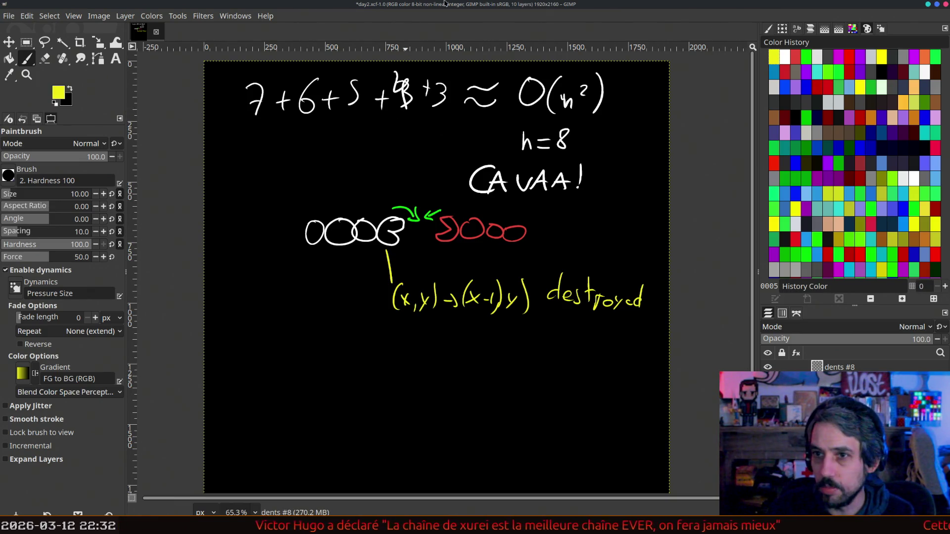
# - Save the image as day2.xcf and hide the dents #8 drawing layer
pyautogui.hotkey('ctrl', 's')
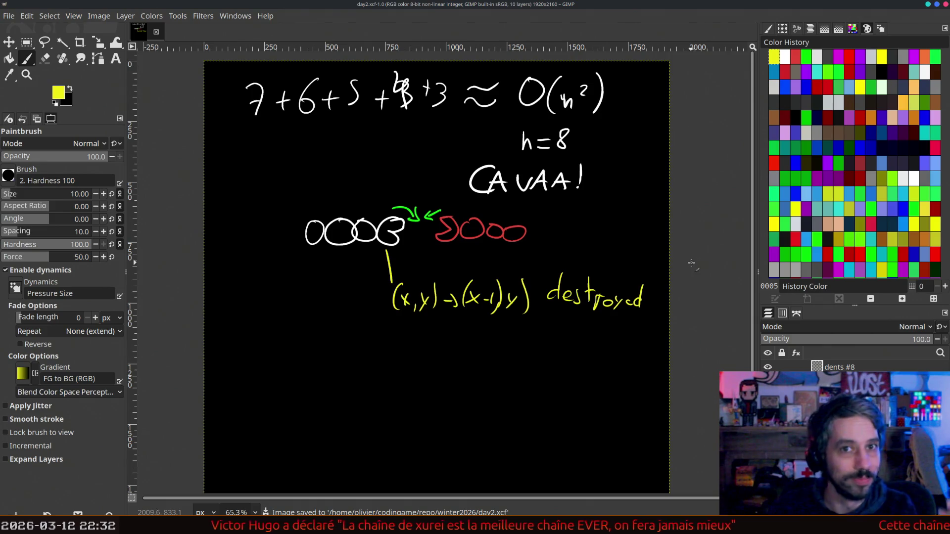
pyautogui.click(768, 367)
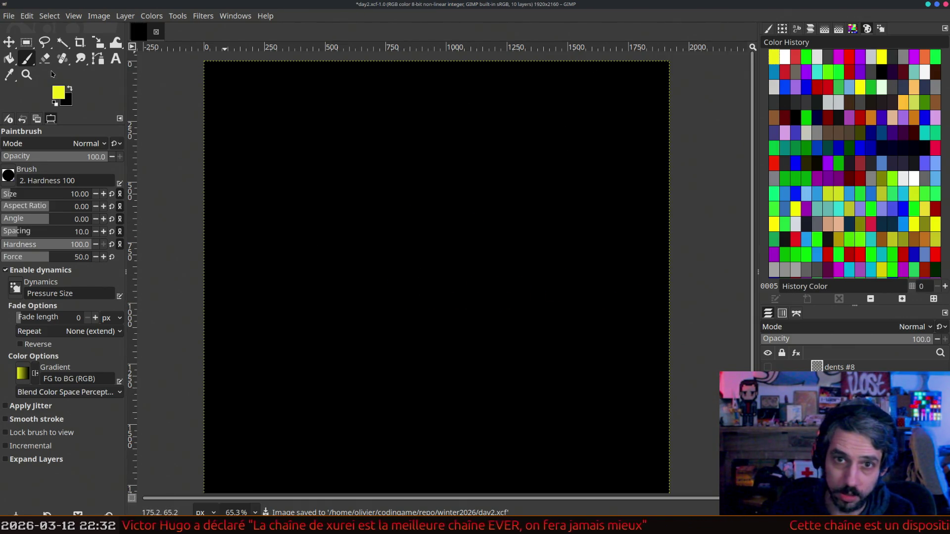
pyautogui.click(10, 16)
# - Create a new 1920×2160 image and set white as the paint colour over black
pyautogui.click(20, 33)
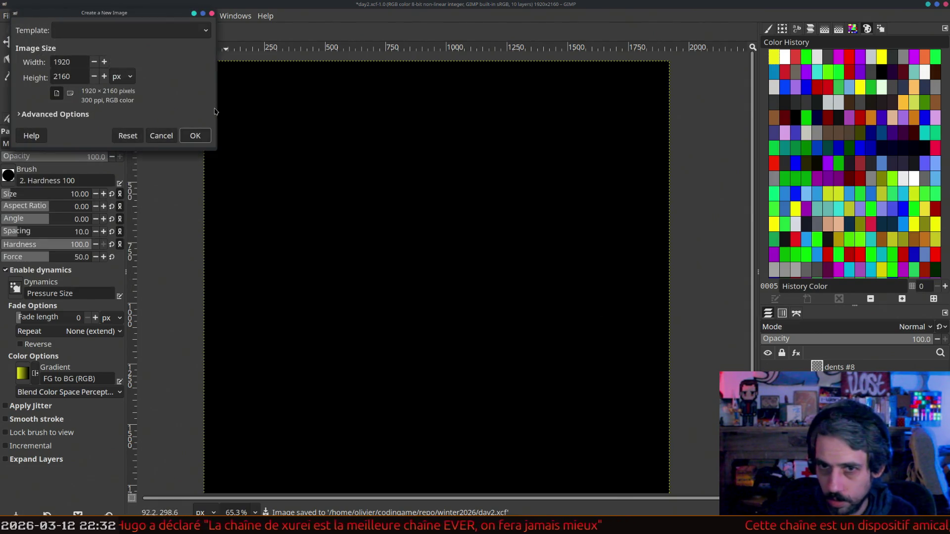
pyautogui.click(196, 135)
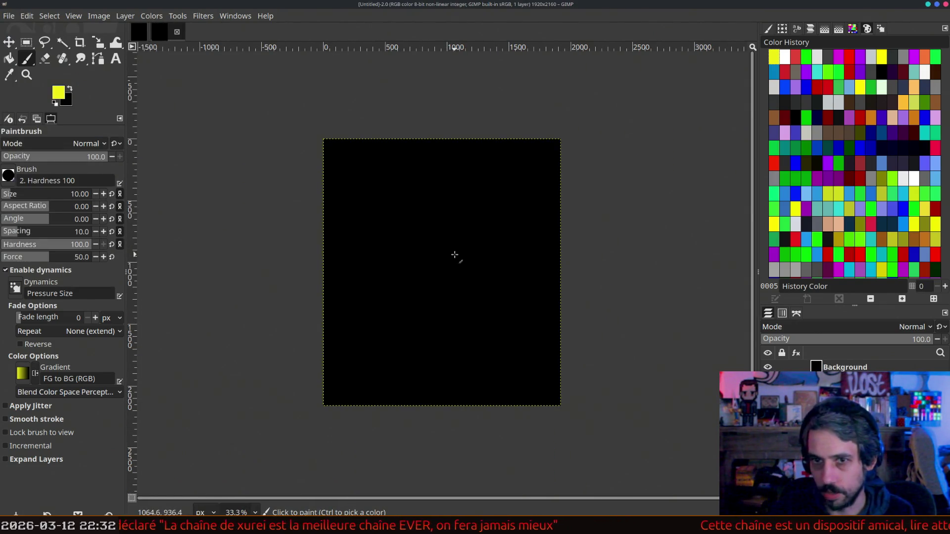
pyautogui.click(72, 88)
pyautogui.press('d')
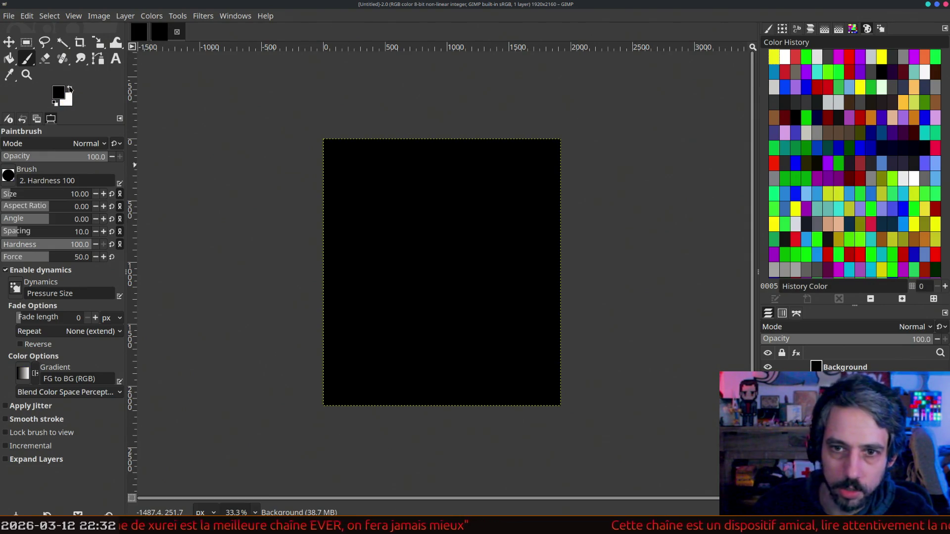
pyautogui.click(71, 89)
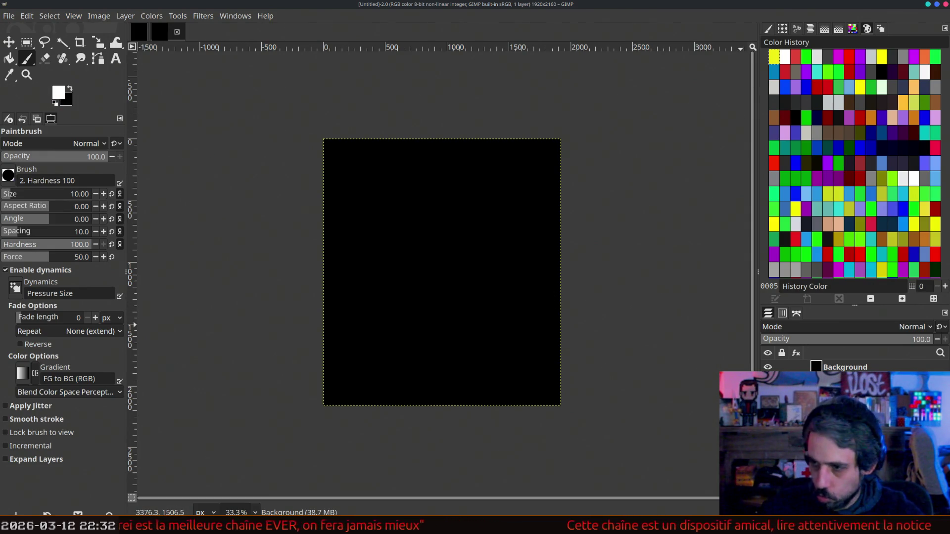
# - Add a transparent layer named dents, zoom in, and switch to the CodinGame replay page
pyautogui.hotkey('shift', 'ctrl', 'n')
pyautogui.press('Return')
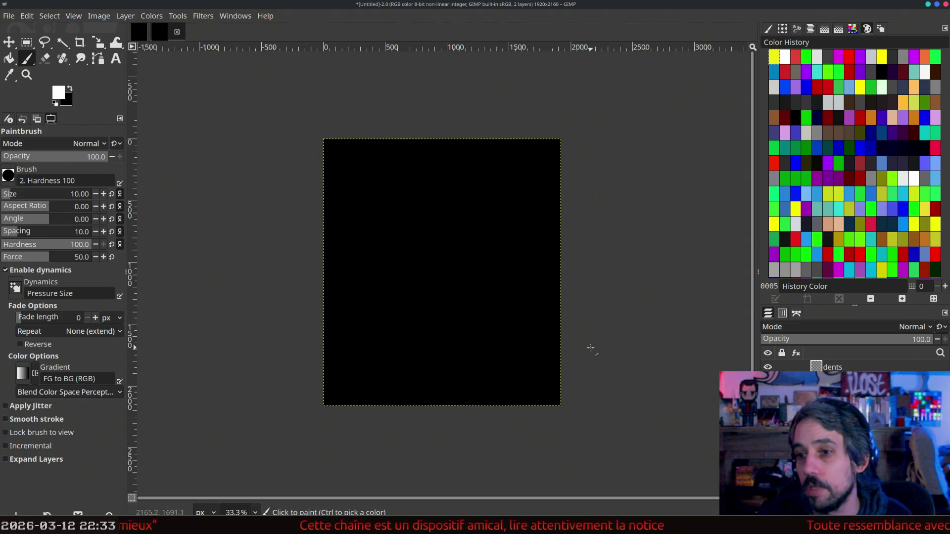
pyautogui.scroll(2, 454, 230)
pyautogui.scroll(3, 453, 230)
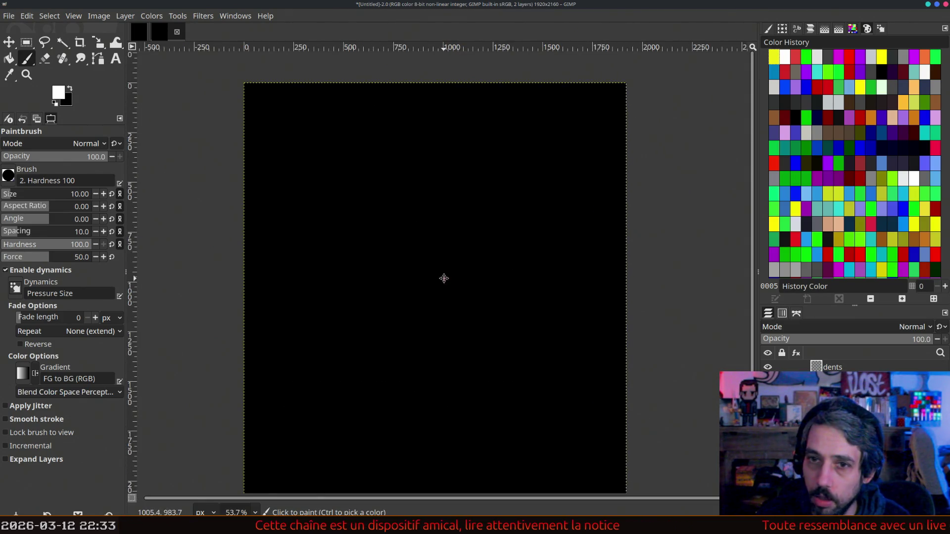
pyautogui.moveTo(444, 279); pyautogui.dragTo(442, 251)
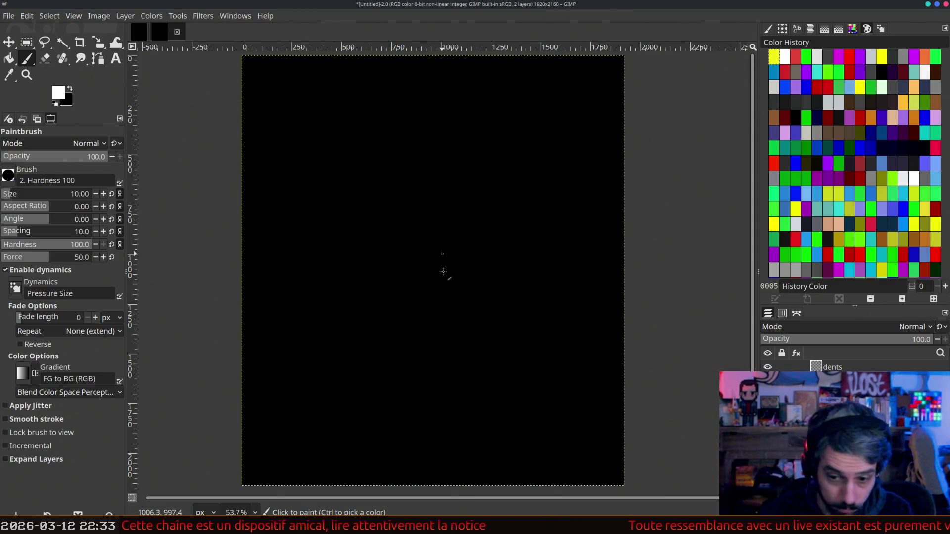
pyautogui.hotkey('alt', 'Tab')
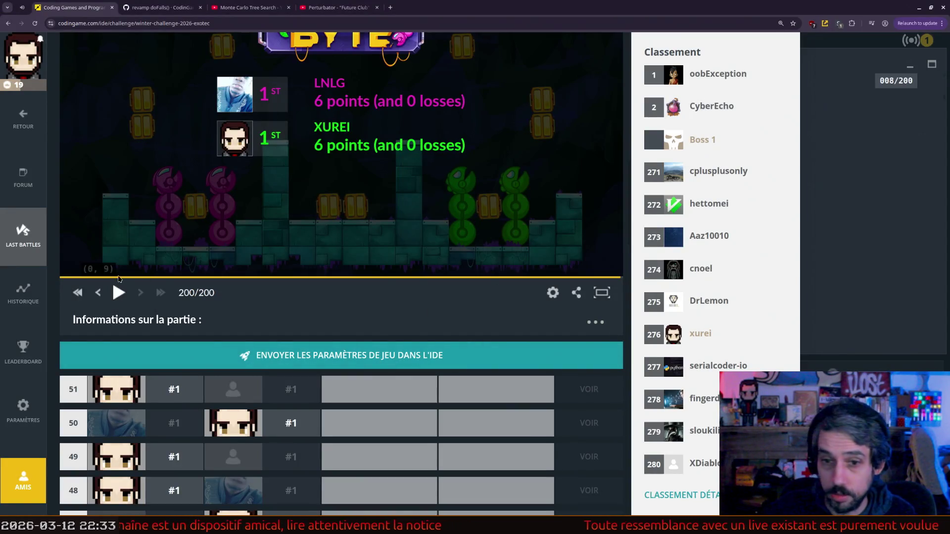
# - Send the replayed match's game parameters into the CodinGame IDE, confirming the overwrite
pyautogui.click(415, 351)
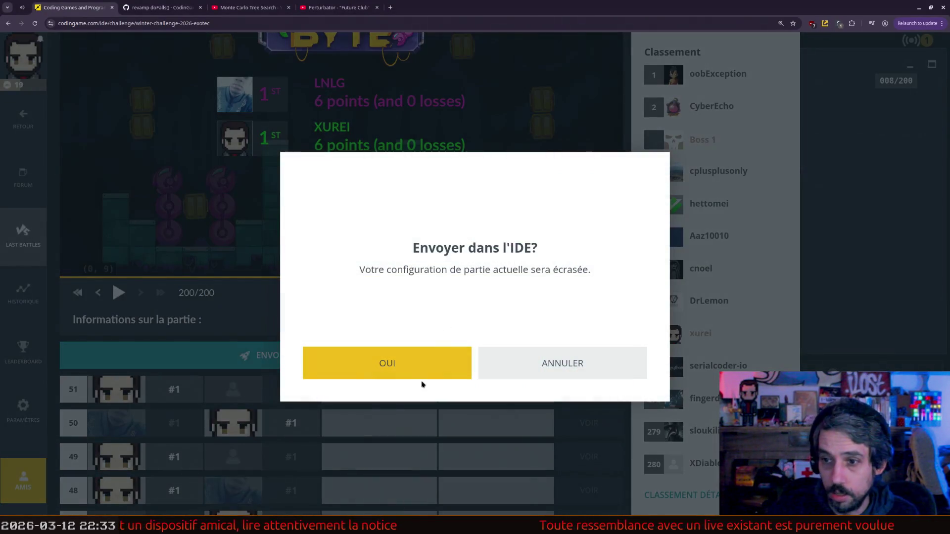
pyautogui.click(427, 372)
pyautogui.scroll(15, 311, 258)
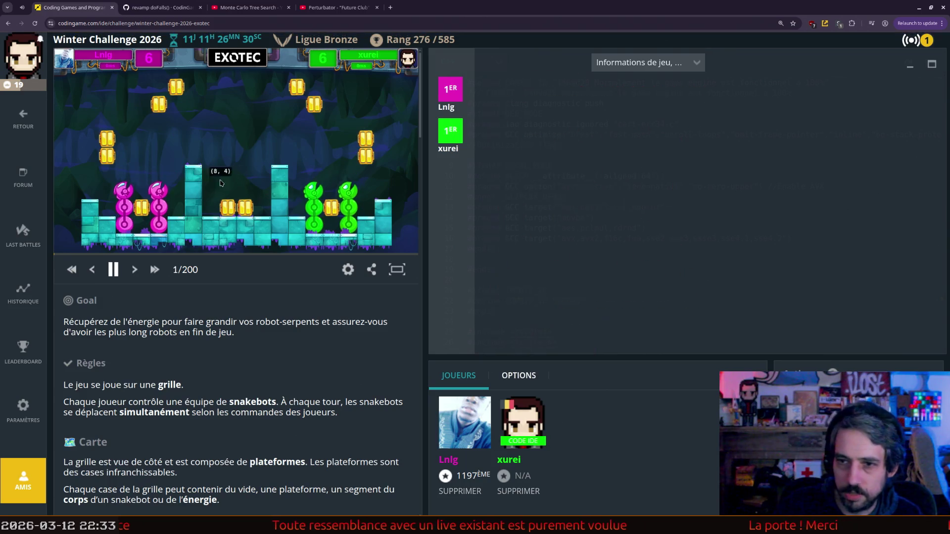
# - Play the loaded match in the IDE to view the bot's debug output, then return to GIMP
pyautogui.click(121, 253)
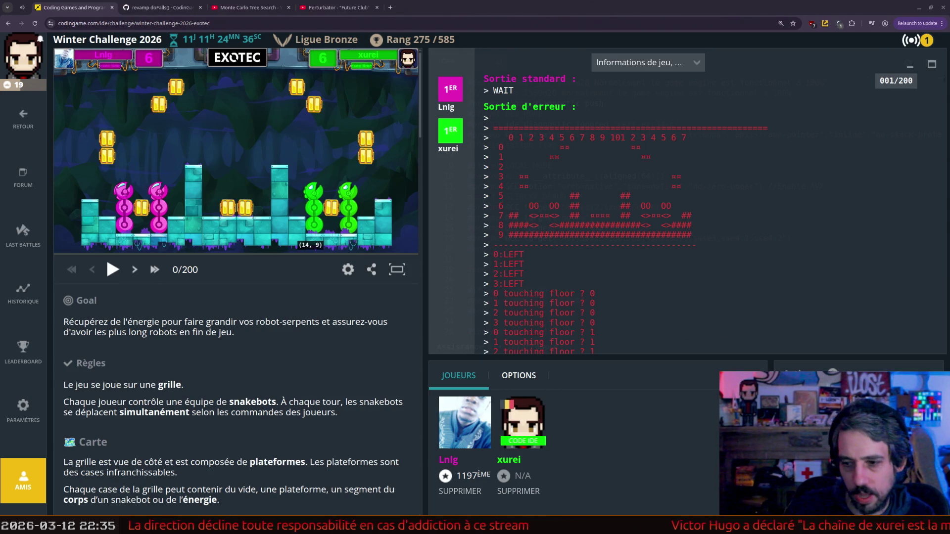
pyautogui.hotkey('alt', 'Tab')
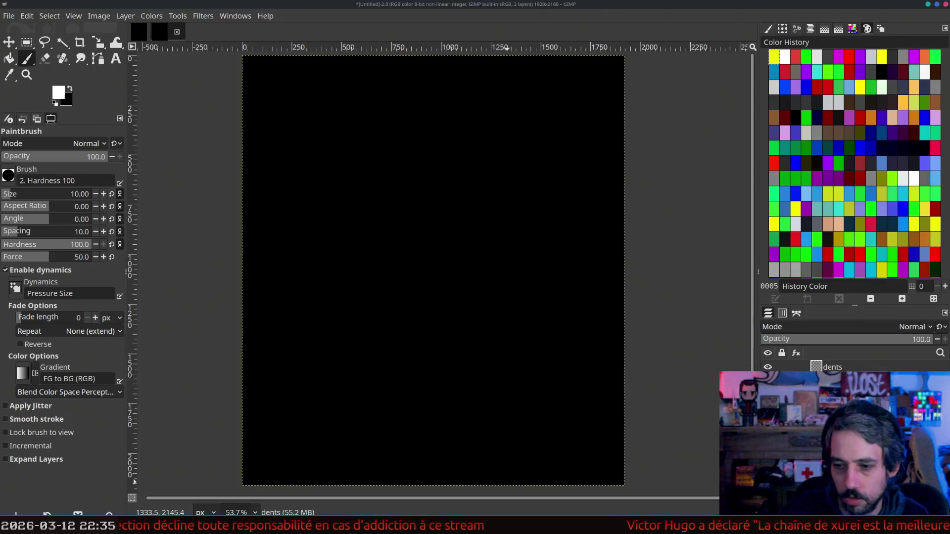
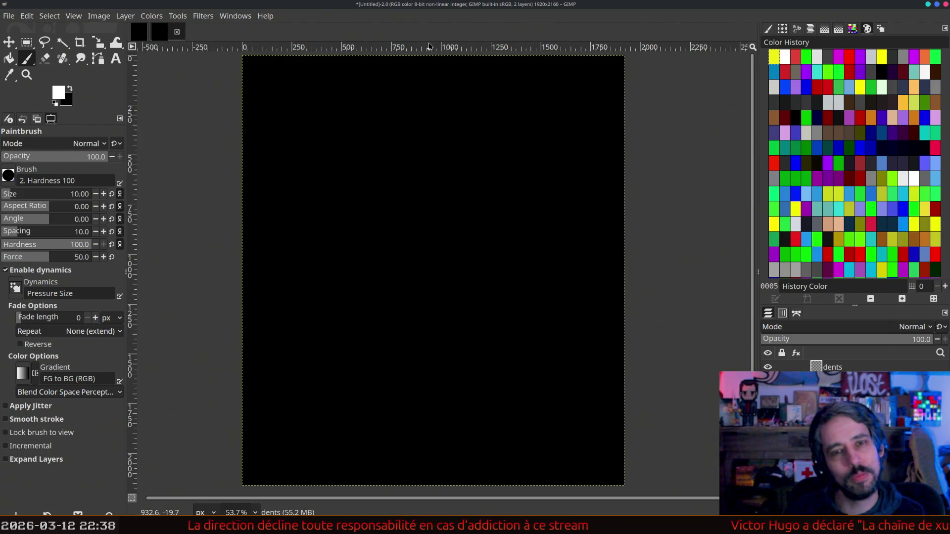
# - Paint a small white root dot near the top centre of the black canvas
pyautogui.moveTo(430, 76); pyautogui.dragTo(432, 74)
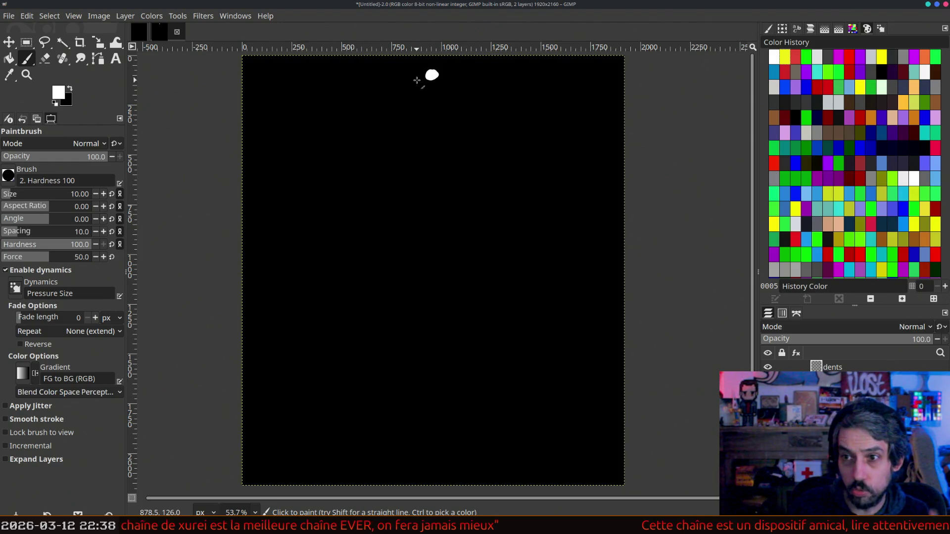
# - Draw white branch lines fanning left, down and right from the root dot
pyautogui.moveTo(295, 114)
pyautogui.mouseDown()
pyautogui.moveTo(425, 75)
pyautogui.moveTo(347, 123)
pyautogui.mouseUp()
pyautogui.moveTo(429, 79); pyautogui.dragTo(390, 120)
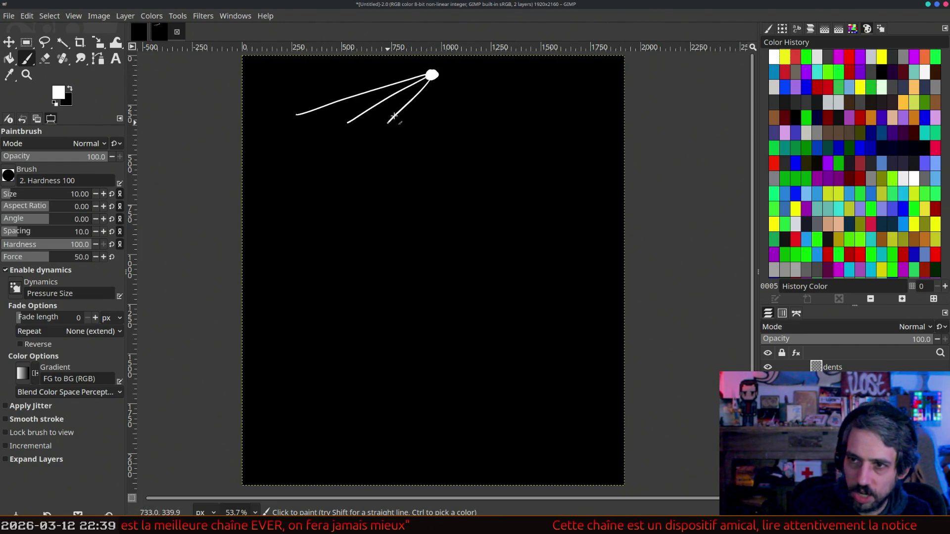
pyautogui.moveTo(431, 79)
pyautogui.mouseDown()
pyautogui.moveTo(416, 128)
pyautogui.moveTo(439, 133)
pyautogui.mouseUp()
pyautogui.moveTo(435, 79)
pyautogui.mouseDown()
pyautogui.moveTo(484, 139)
pyautogui.moveTo(504, 116)
pyautogui.mouseUp()
pyautogui.moveTo(431, 75)
pyautogui.mouseDown()
pyautogui.moveTo(557, 117)
pyautogui.moveTo(488, 142)
pyautogui.moveTo(352, 129)
pyautogui.mouseUp()
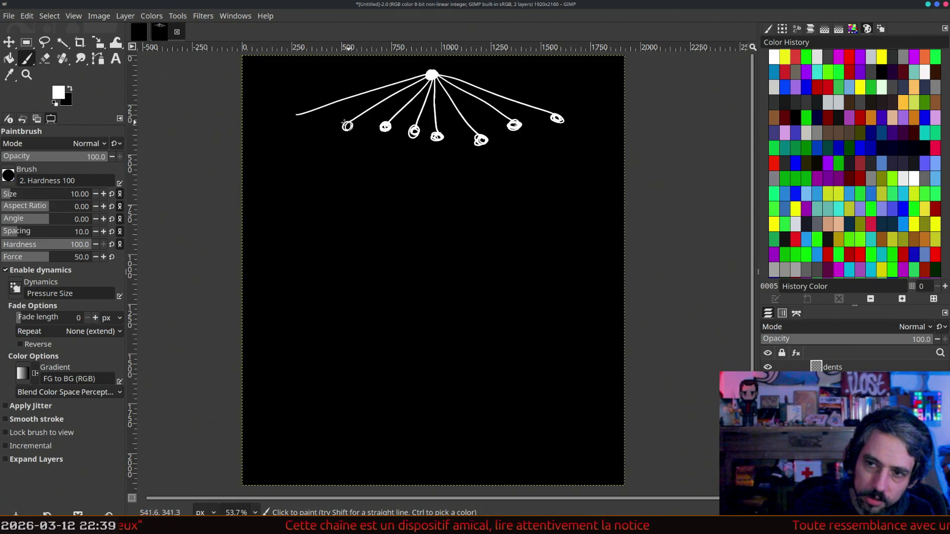
# - Paint small nodes at the branch ends, filling the leftmost, middle and right ones solid white
pyautogui.moveTo(298, 115); pyautogui.dragTo(301, 122)
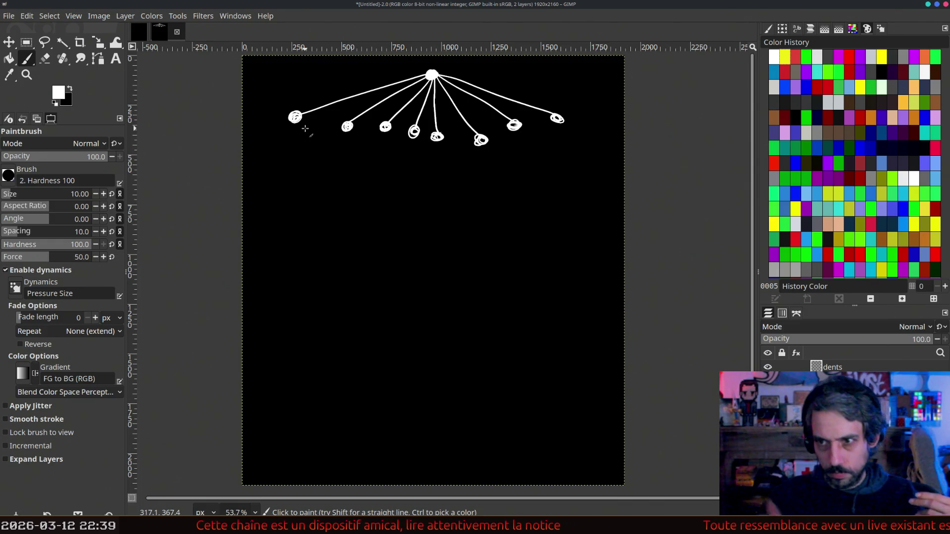
pyautogui.moveTo(412, 129); pyautogui.dragTo(419, 127)
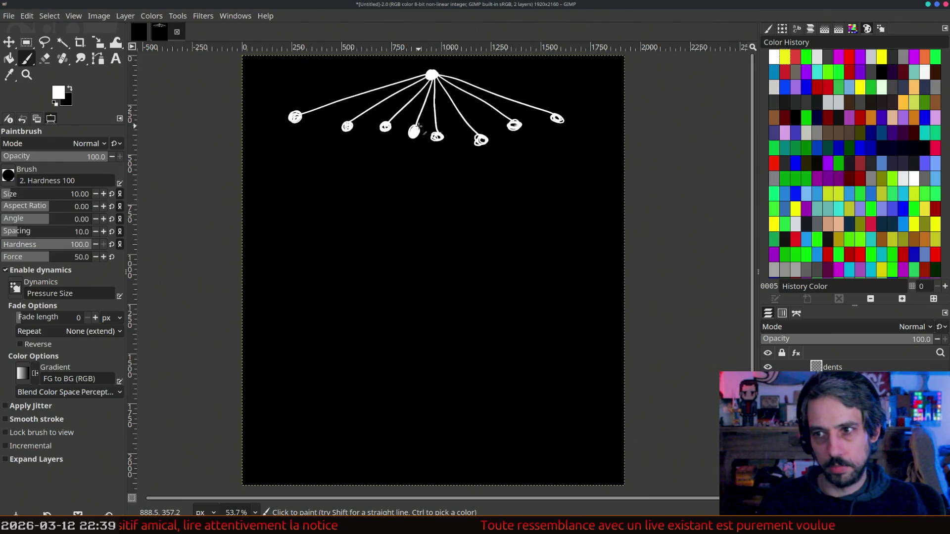
pyautogui.moveTo(293, 116); pyautogui.dragTo(297, 118)
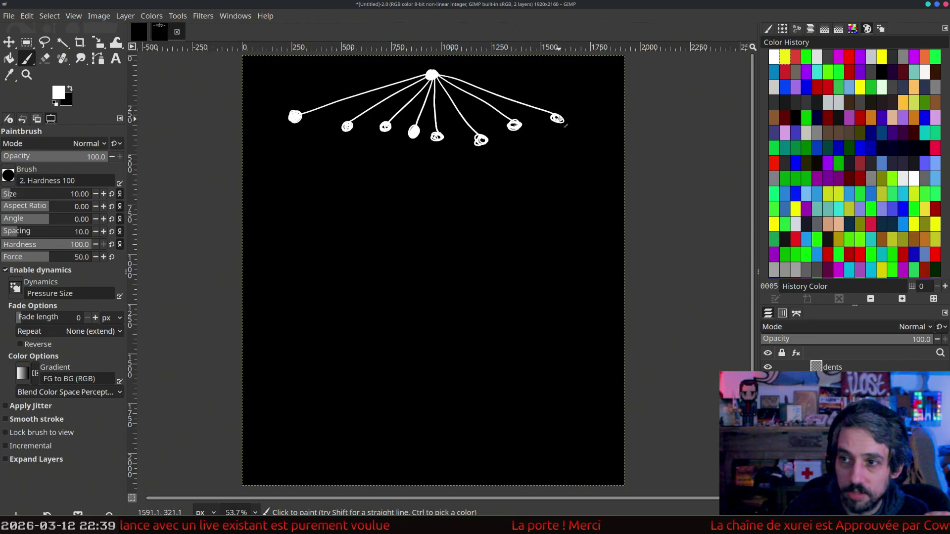
pyautogui.moveTo(560, 120); pyautogui.dragTo(557, 119)
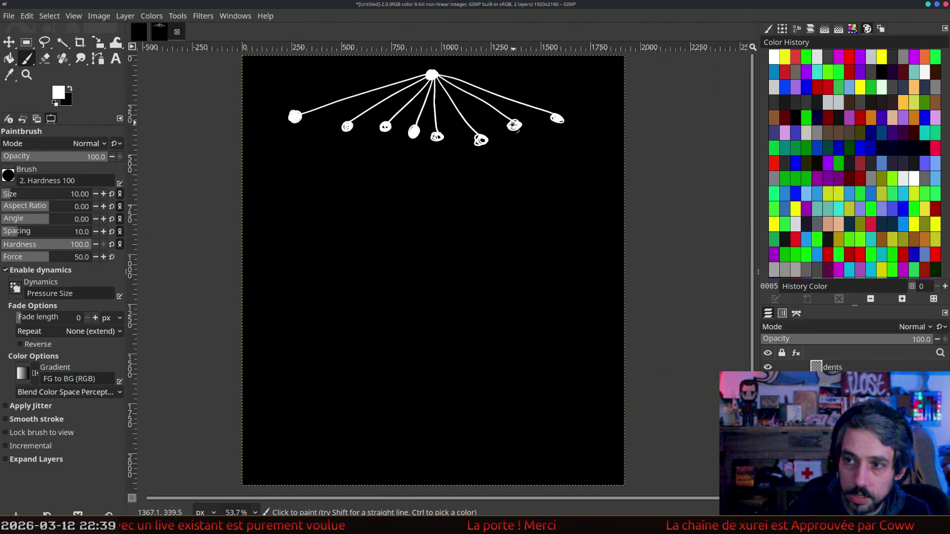
pyautogui.moveTo(490, 139); pyautogui.dragTo(480, 141)
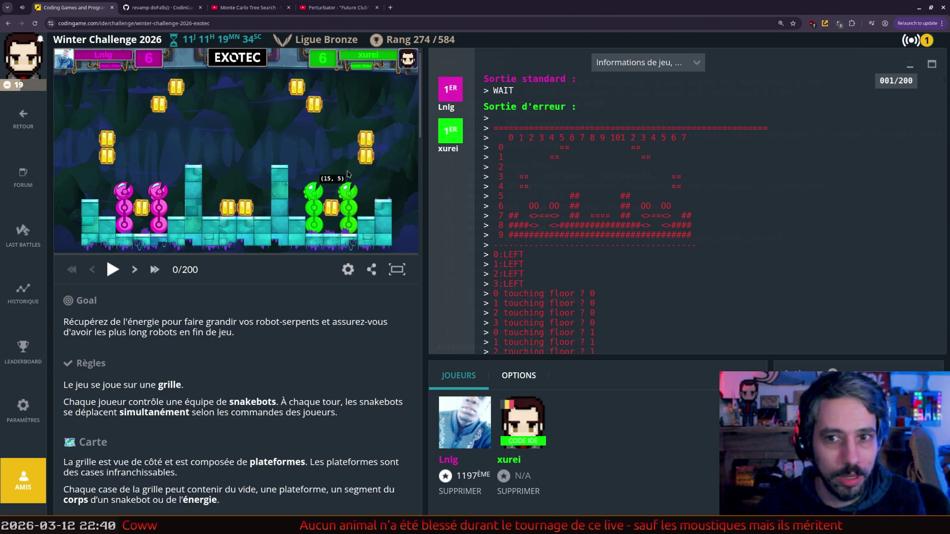
pyautogui.hotkey('alt', 'Tab')
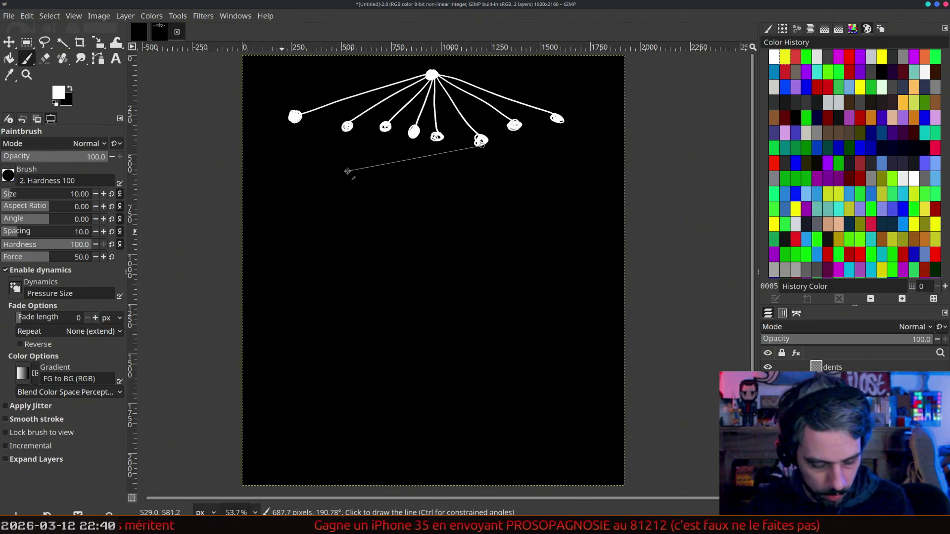
# - Evaluate 3^8 to 6561 in GNOME Calculator
pyautogui.press('shift')
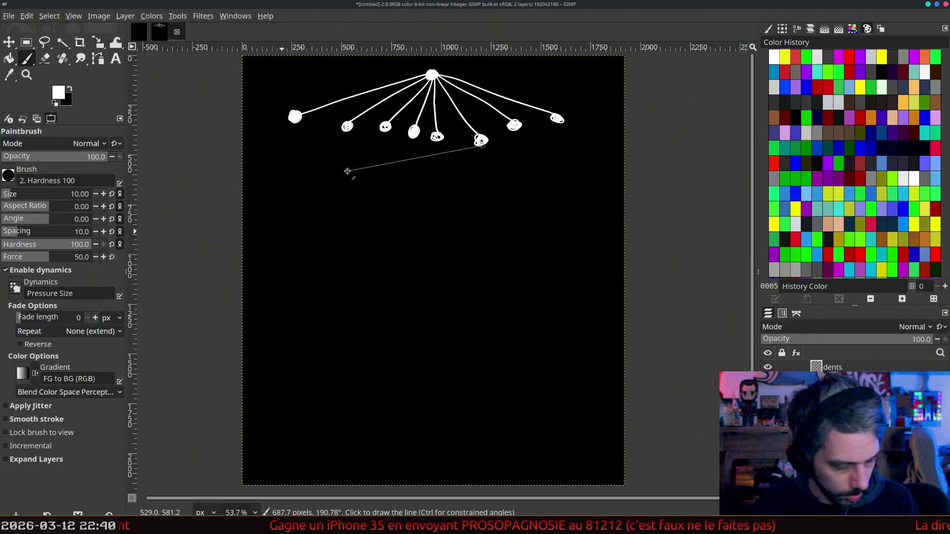
pyautogui.press('XF86Calculator')
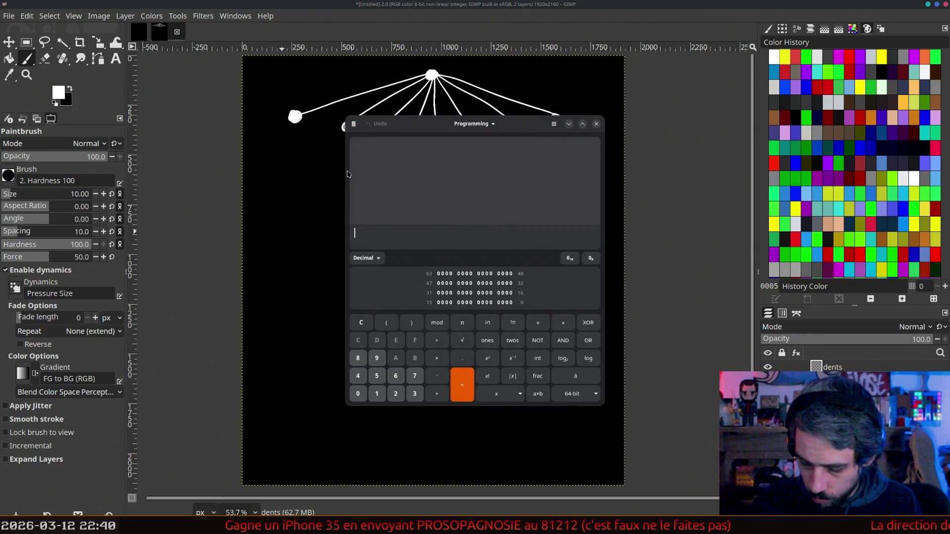
pyautogui.write('3^8')
pyautogui.press('Return')
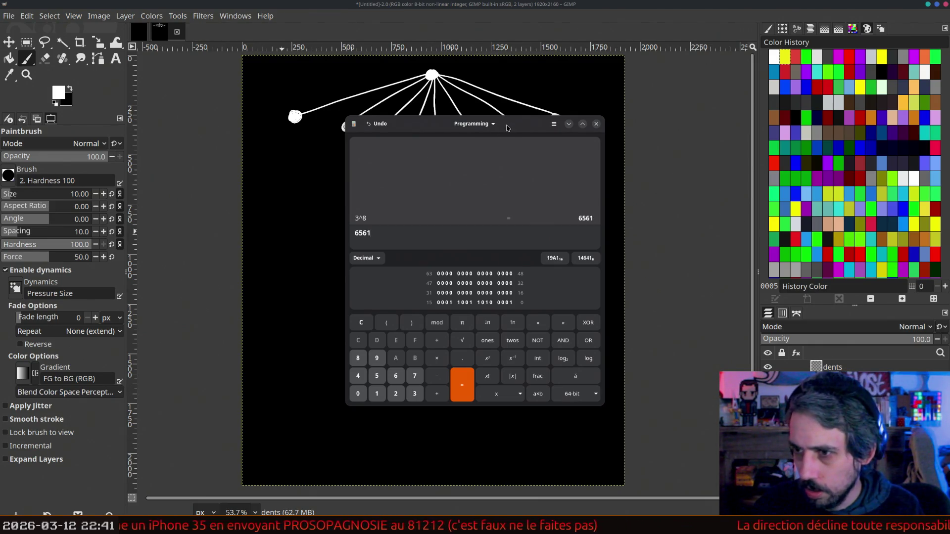
# - Move the calculator window out of the drawing's way and pick red as the paint colour
pyautogui.moveTo(506, 128); pyautogui.dragTo(813, 116)
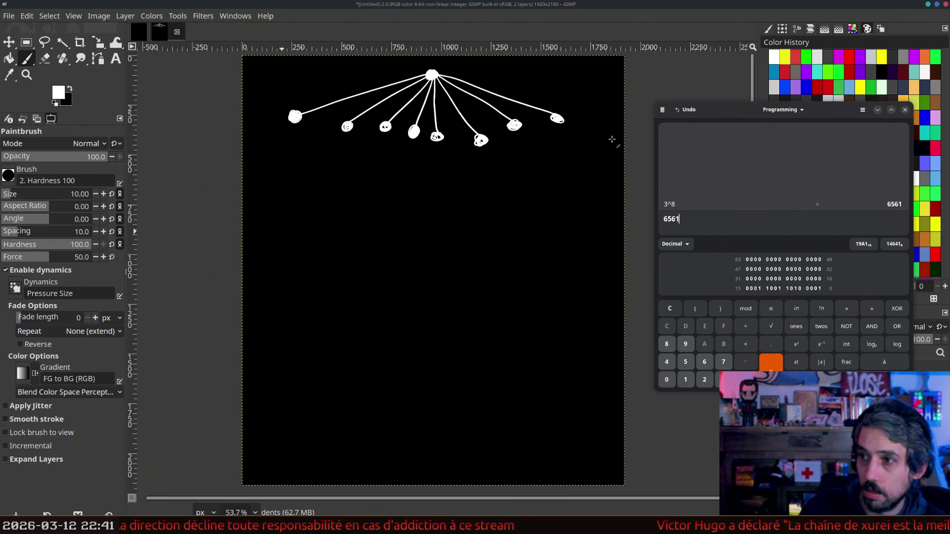
pyautogui.moveTo(447, 195); pyautogui.dragTo(409, 212)
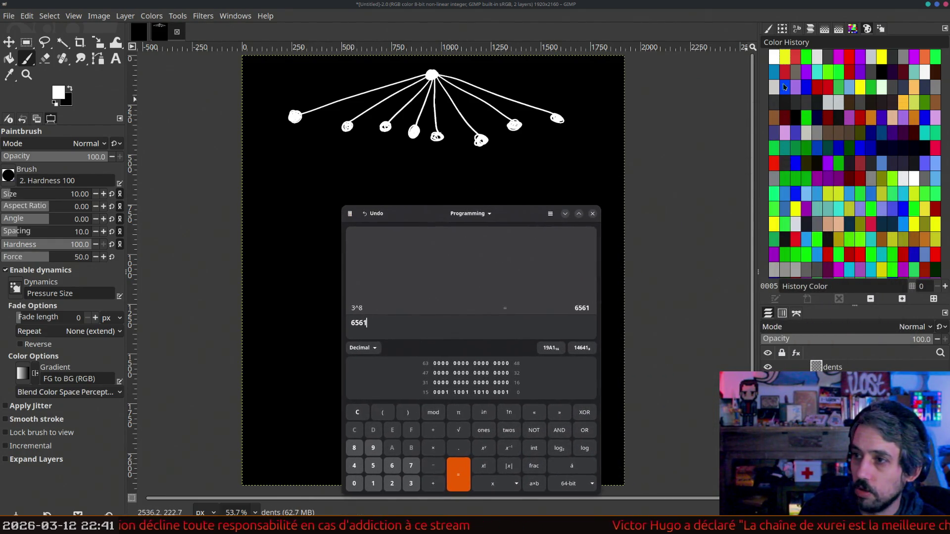
pyautogui.click(795, 57)
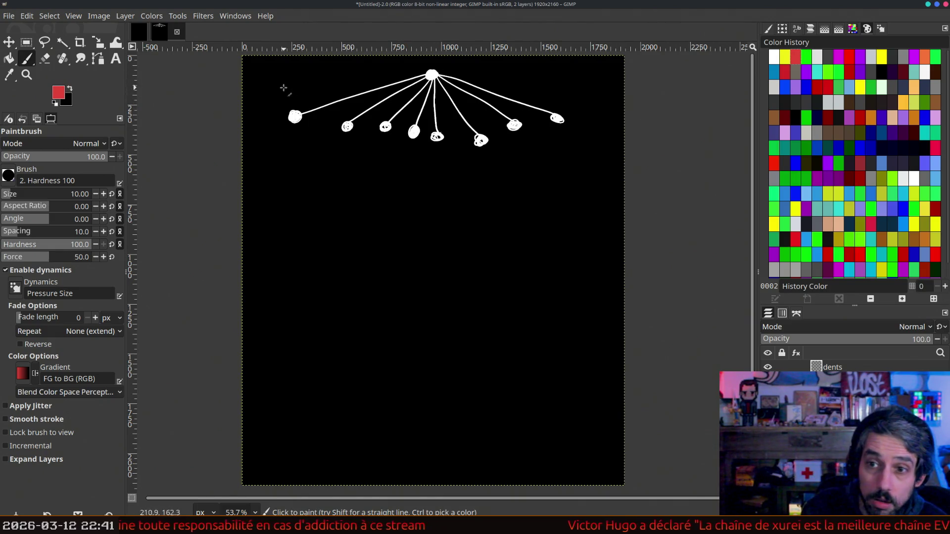
# - Write a red 0 above the root and red −1 scores beside several child nodes
pyautogui.moveTo(443, 59); pyautogui.dragTo(449, 66)
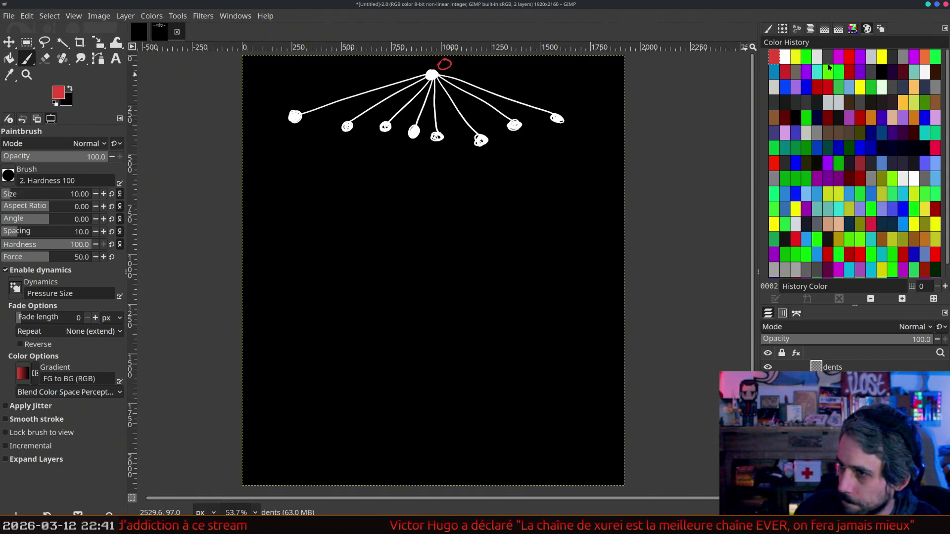
pyautogui.click(848, 58)
pyautogui.moveTo(515, 132); pyautogui.dragTo(531, 141)
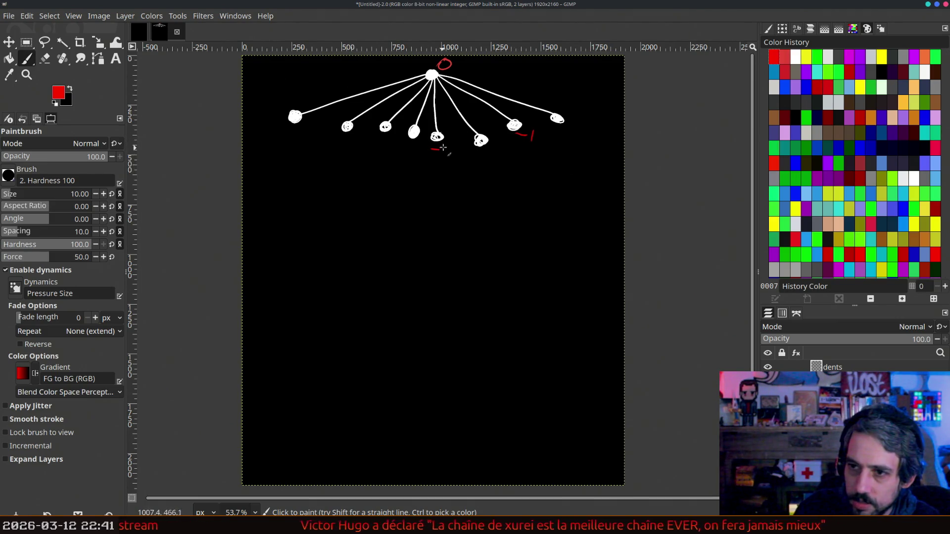
pyautogui.moveTo(380, 114); pyautogui.dragTo(388, 118)
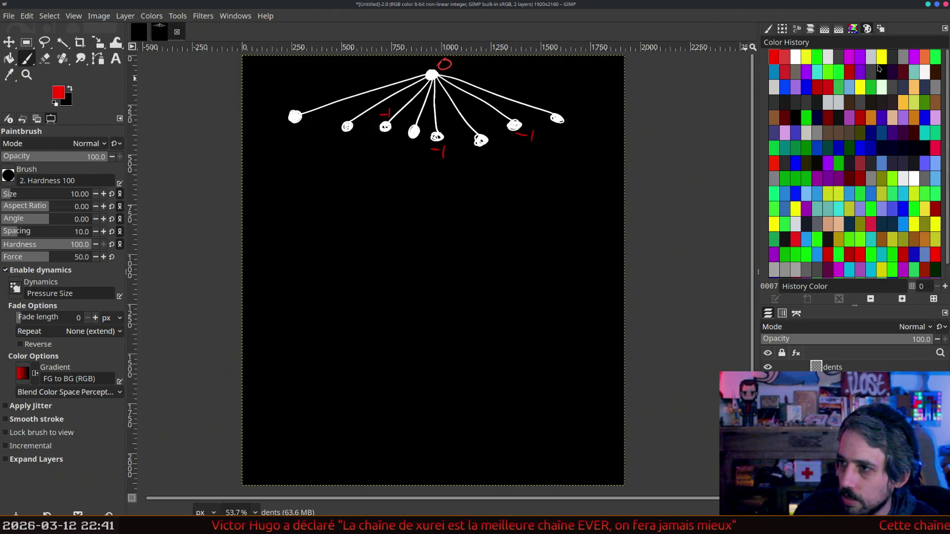
pyautogui.click(849, 72)
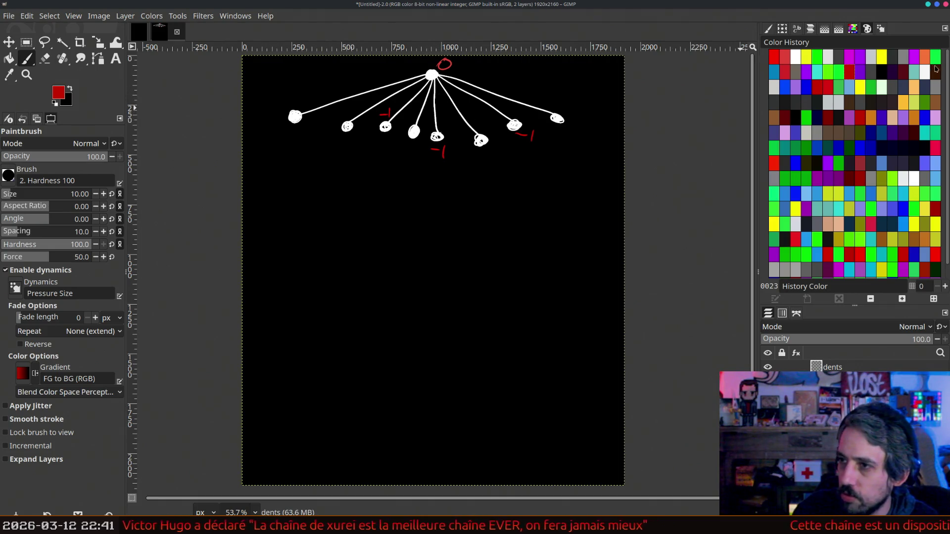
# - Switch to bright green and write +1 scores under the left and rightmost child nodes
pyautogui.click(817, 56)
pyautogui.moveTo(328, 142); pyautogui.dragTo(336, 141)
pyautogui.moveTo(332, 137)
pyautogui.mouseDown()
pyautogui.moveTo(331, 147)
pyautogui.moveTo(343, 145)
pyautogui.mouseUp()
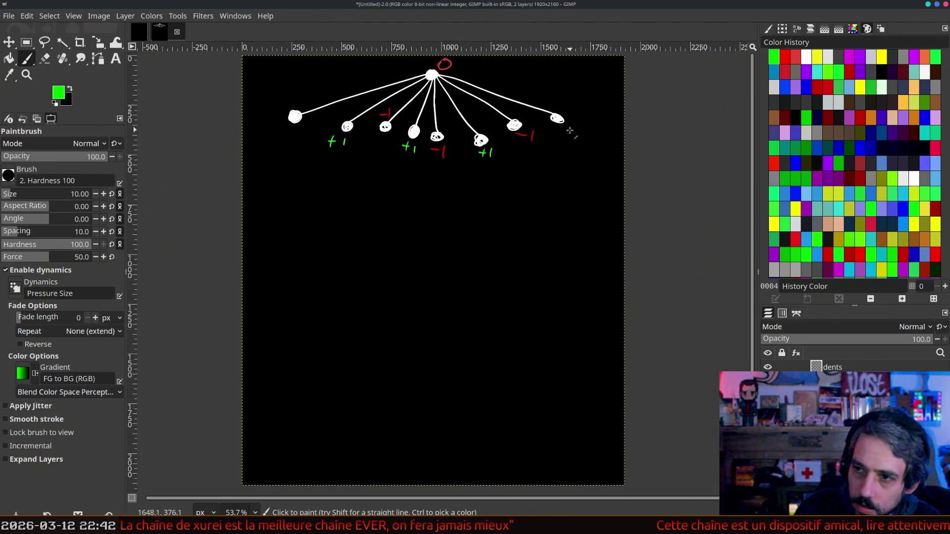
pyautogui.moveTo(582, 124); pyautogui.dragTo(581, 133)
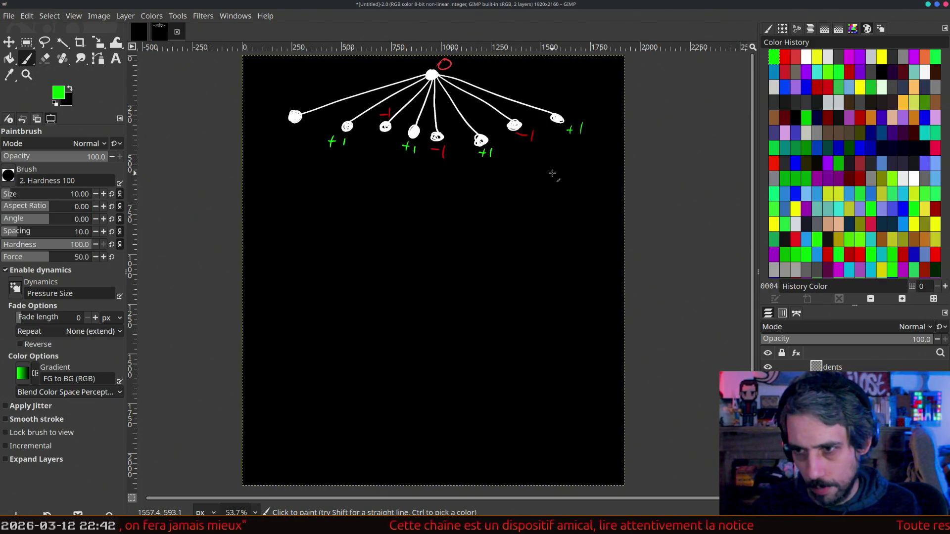
pyautogui.click(796, 57)
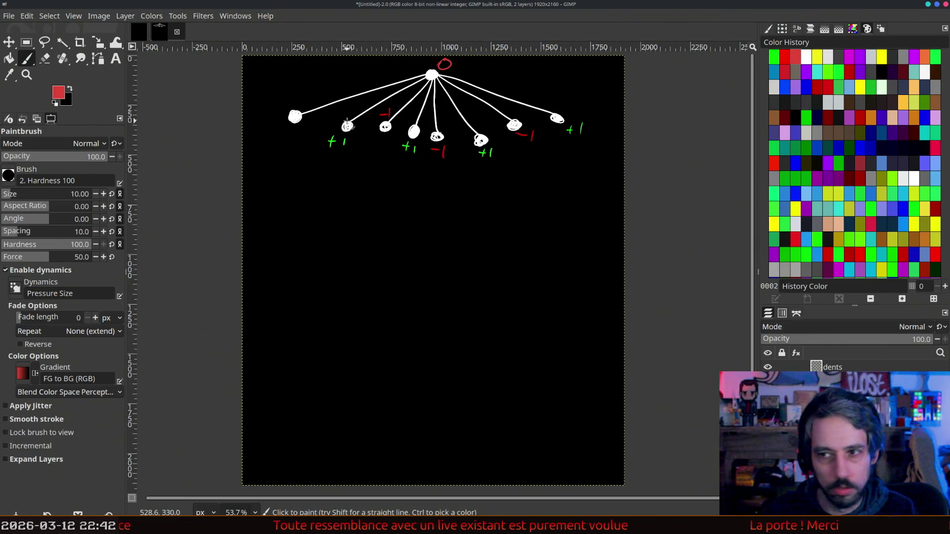
# - Write a white 0 just left of the leftmost child node
pyautogui.click(806, 57)
pyautogui.moveTo(279, 103); pyautogui.dragTo(280, 102)
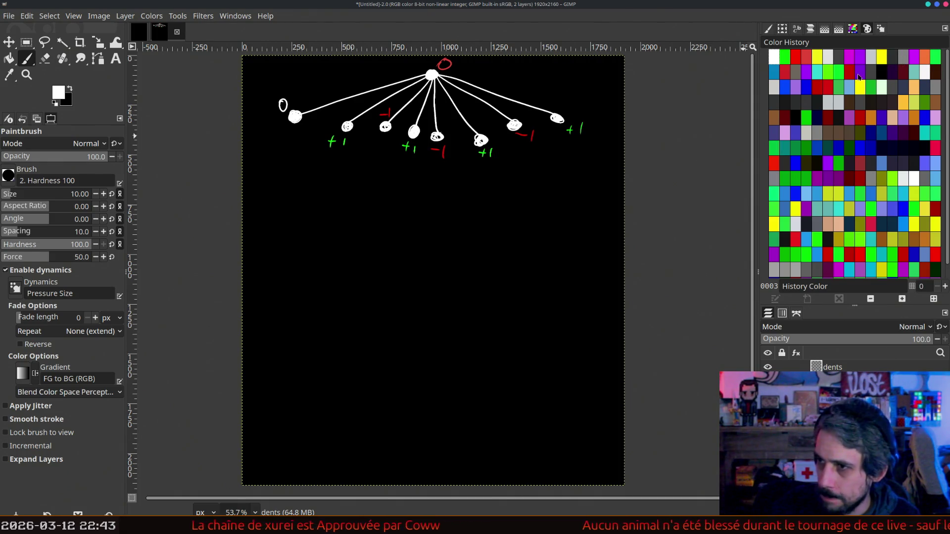
pyautogui.click(770, 89)
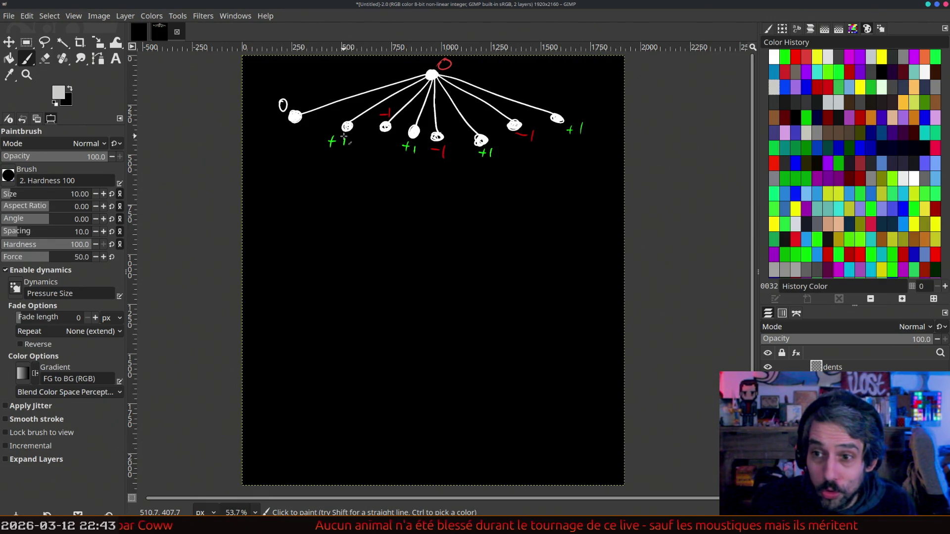
# - Sketch fans of thin light-grey strokes beneath the second, middle and right child nodes
pyautogui.moveTo(344, 132)
pyautogui.mouseDown()
pyautogui.moveTo(292, 178)
pyautogui.moveTo(332, 179)
pyautogui.mouseUp()
pyautogui.moveTo(345, 133)
pyautogui.mouseDown()
pyautogui.moveTo(340, 176)
pyautogui.moveTo(382, 173)
pyautogui.mouseUp()
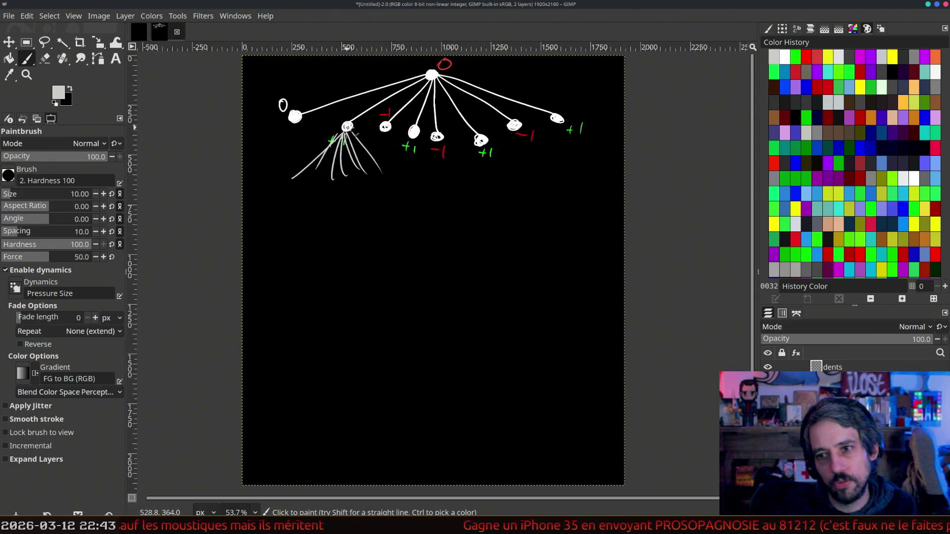
pyautogui.moveTo(561, 125)
pyautogui.mouseDown()
pyautogui.moveTo(539, 167)
pyautogui.moveTo(584, 181)
pyautogui.mouseUp()
pyautogui.moveTo(515, 132); pyautogui.dragTo(502, 172)
pyautogui.moveTo(515, 134); pyautogui.dragTo(518, 177)
pyautogui.moveTo(516, 134); pyautogui.dragTo(523, 182)
pyautogui.moveTo(480, 144)
pyautogui.mouseDown()
pyautogui.moveTo(471, 173)
pyautogui.moveTo(479, 179)
pyautogui.mouseUp()
pyautogui.moveTo(481, 144); pyautogui.dragTo(487, 191)
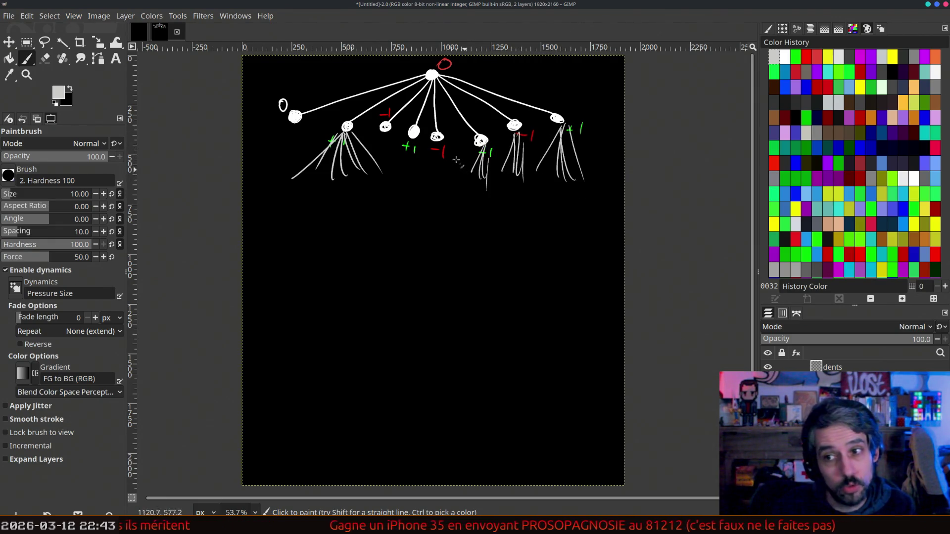
pyautogui.moveTo(435, 142); pyautogui.dragTo(424, 177)
pyautogui.moveTo(436, 142); pyautogui.dragTo(439, 187)
pyautogui.moveTo(438, 144); pyautogui.dragTo(448, 192)
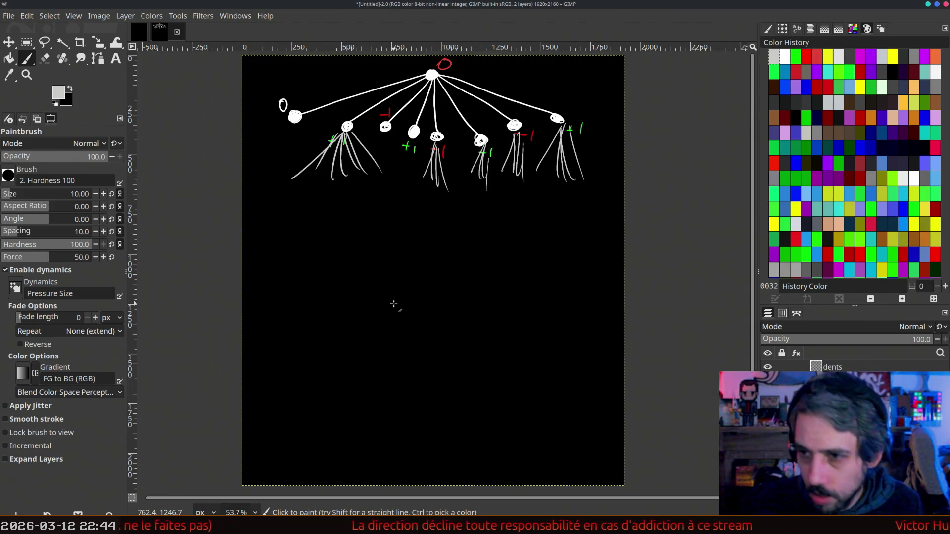
# - Undo the grey branch fans and start a line down from the rightmost child node
pyautogui.hotkey('ctrl', 'z')
pyautogui.hotkey('ctrl', 'z')
pyautogui.hotkey('ctrl', 'z')
pyautogui.hotkey('ctrl', 'z')
pyautogui.hotkey('ctrl', 'z')
pyautogui.hotkey('ctrl', 'z')
pyautogui.hotkey('ctrl', 'z')
pyautogui.hotkey('ctrl', 'z')
pyautogui.hotkey('ctrl', 'z')
pyautogui.hotkey('ctrl', 'z')
pyautogui.hotkey('ctrl', 'z')
pyautogui.hotkey('ctrl', 'z')
pyautogui.hotkey('ctrl', 'z')
pyautogui.hotkey('ctrl', 'z')
pyautogui.hotkey('ctrl', 'z')
pyautogui.hotkey('ctrl', 'z')
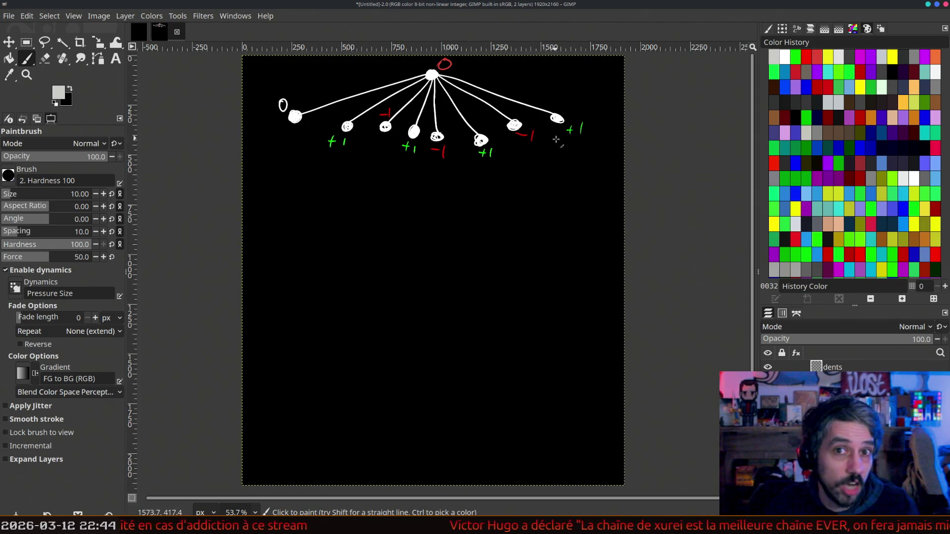
pyautogui.moveTo(561, 146); pyautogui.dragTo(559, 264)
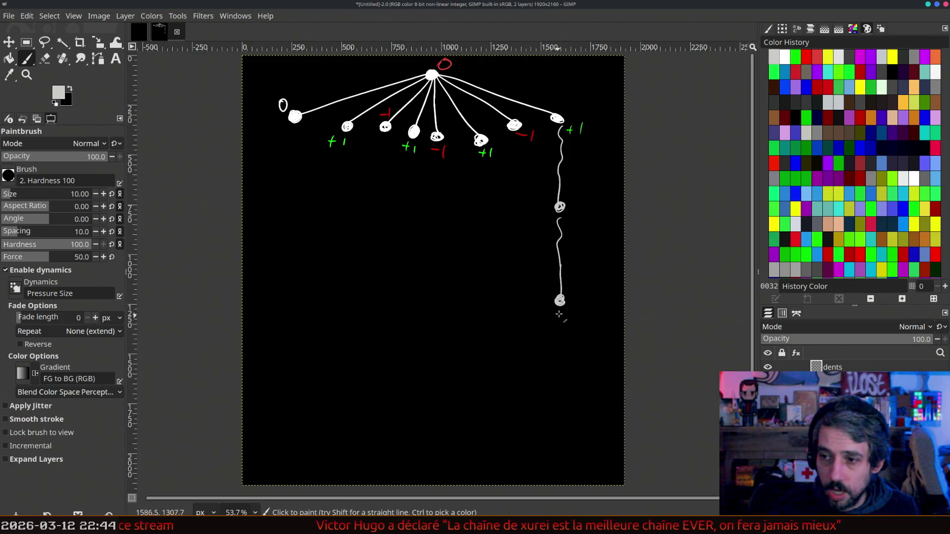
# - Extend the wavy chain down the canvas and write green +7 beside the bottom node and rightmost child
pyautogui.moveTo(561, 345); pyautogui.dragTo(558, 382)
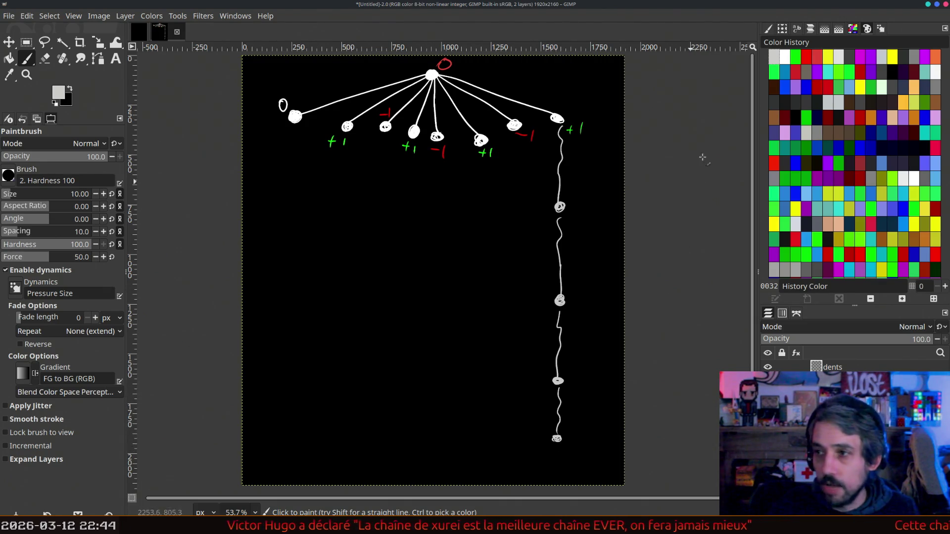
pyautogui.click(795, 57)
pyautogui.moveTo(563, 449); pyautogui.dragTo(571, 450)
pyautogui.moveTo(567, 444); pyautogui.dragTo(578, 458)
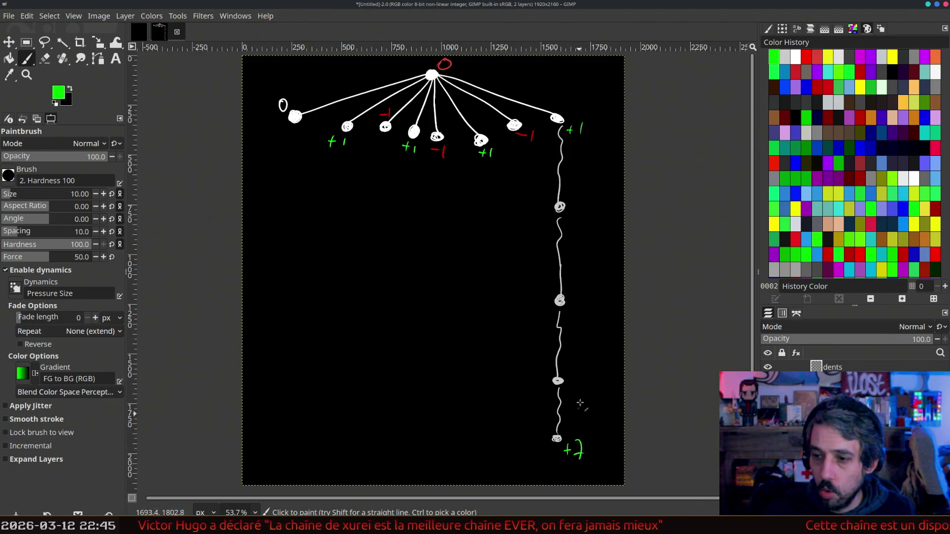
pyautogui.moveTo(575, 121); pyautogui.dragTo(583, 120)
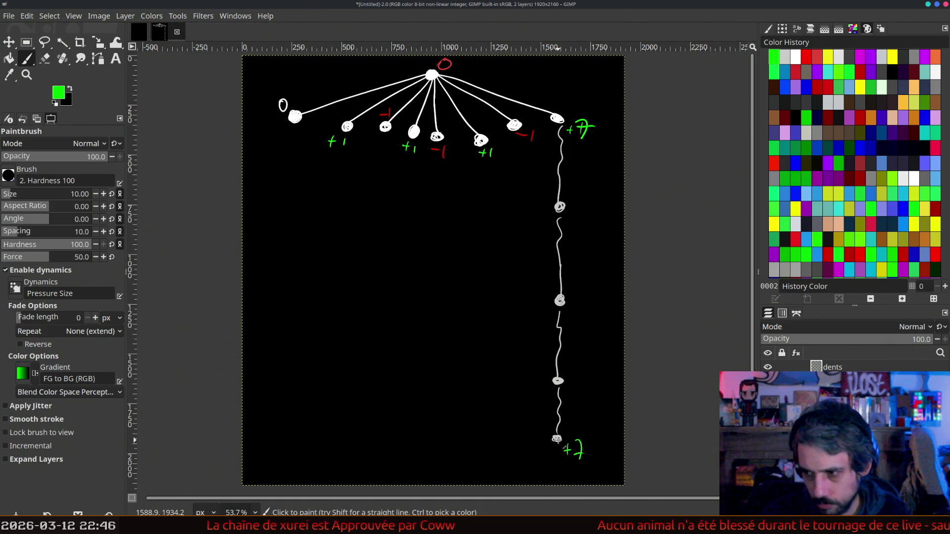
pyautogui.keyDown('ctrl'); pyautogui.click(557, 439); pyautogui.keyUp('ctrl')
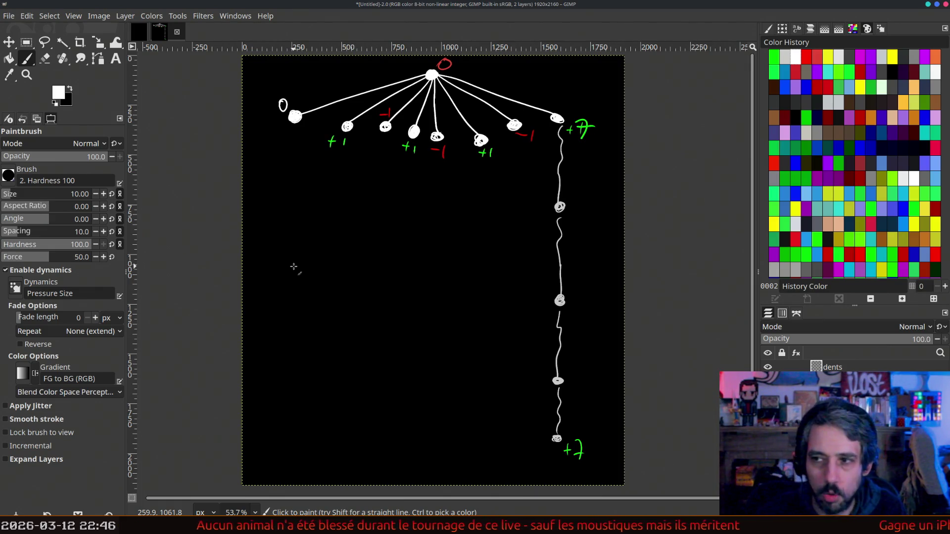
# - Undo the chain and +7 scores, plus a trial branch fan under the second child
pyautogui.hotkey('ctrl', 'z')
pyautogui.hotkey('ctrl', 'z')
pyautogui.hotkey('ctrl', 'z')
pyautogui.hotkey('ctrl', 'z')
pyautogui.hotkey('ctrl', 'z')
pyautogui.hotkey('ctrl', 'z')
pyautogui.hotkey('ctrl', 'z')
pyautogui.hotkey('ctrl', 'z')
pyautogui.hotkey('ctrl', 'z')
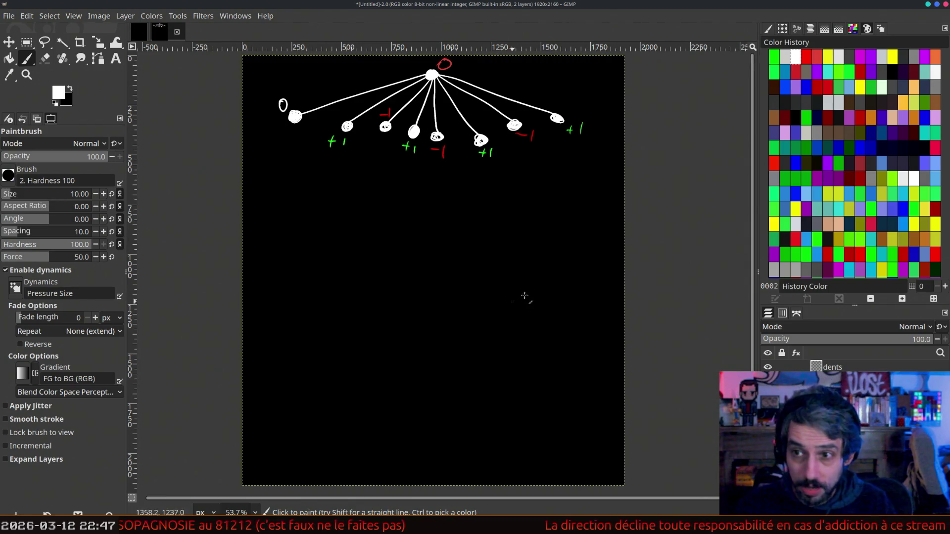
pyautogui.moveTo(346, 129)
pyautogui.mouseDown()
pyautogui.moveTo(307, 211)
pyautogui.moveTo(388, 203)
pyautogui.mouseUp()
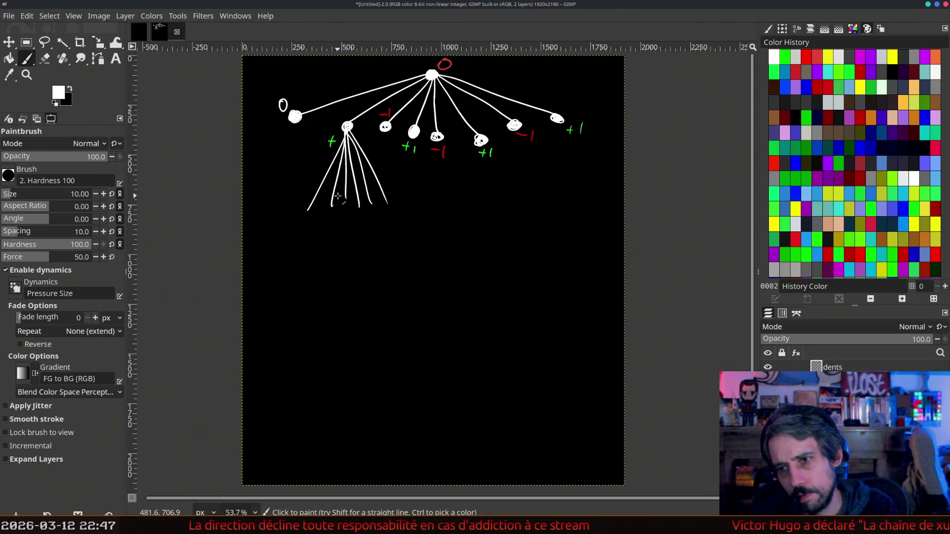
pyautogui.hotkey('ctrl', 'z')
pyautogui.hotkey('ctrl', 'z')
pyautogui.hotkey('ctrl', 'z')
pyautogui.hotkey('ctrl', 'z')
pyautogui.hotkey('ctrl', 'z')
pyautogui.hotkey('ctrl', 'z')
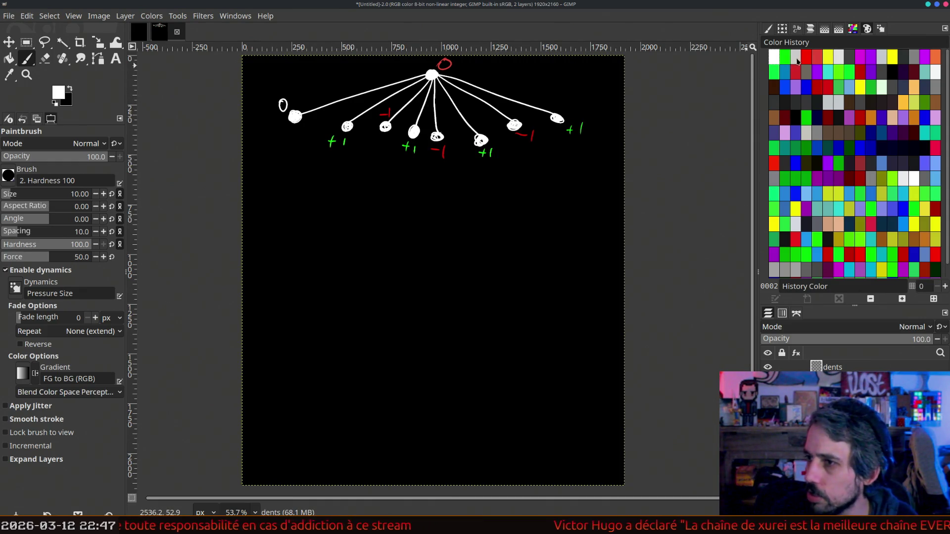
# - Paint two long light-grey wavy paths from the rightmost child to leaf nodes, undoing a stray stroke
pyautogui.keyDown('ctrl'); pyautogui.click(560, 129); pyautogui.keyUp('ctrl')
pyautogui.moveTo(559, 130)
pyautogui.mouseDown()
pyautogui.moveTo(557, 412)
pyautogui.moveTo(590, 425)
pyautogui.moveTo(606, 184)
pyautogui.moveTo(591, 158)
pyautogui.mouseUp()
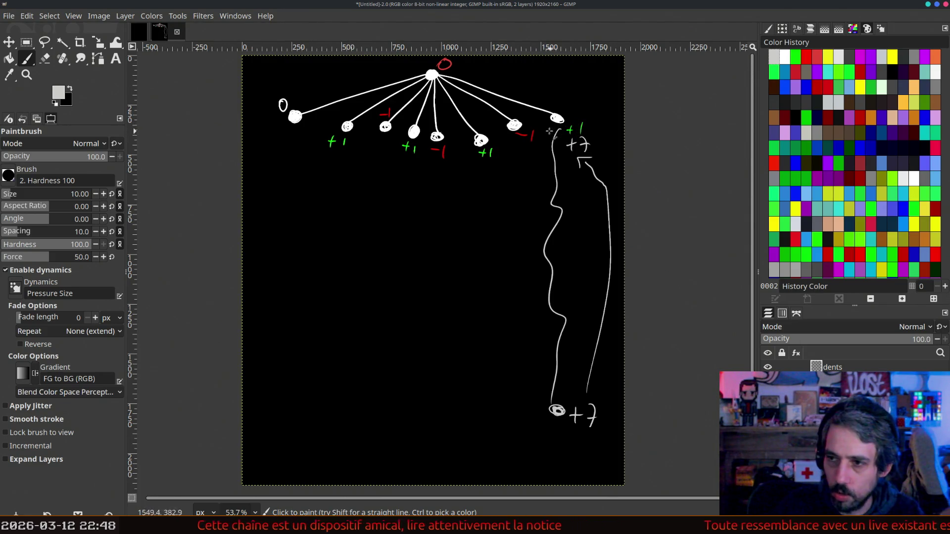
pyautogui.moveTo(554, 128)
pyautogui.mouseDown()
pyautogui.moveTo(523, 280)
pyautogui.moveTo(534, 435)
pyautogui.mouseUp()
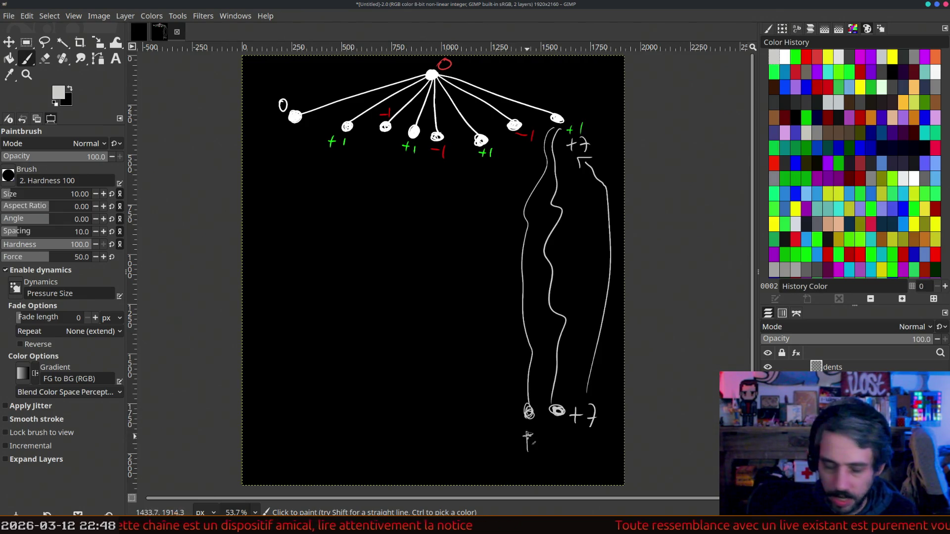
pyautogui.hotkey('ctrl', 'z')
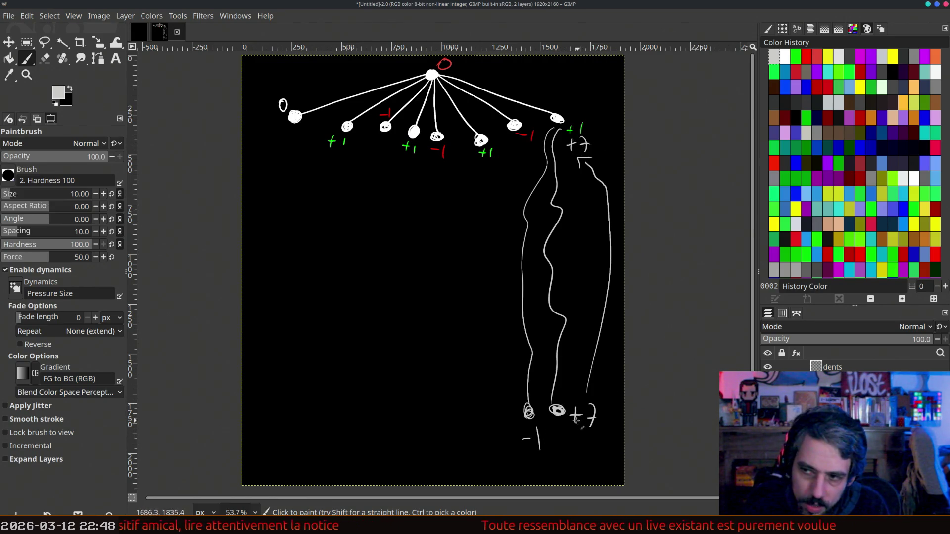
# - Cross out the +7 and write V = -1 + 7 = +6 on the left
pyautogui.moveTo(567, 150)
pyautogui.mouseDown()
pyautogui.moveTo(595, 134)
pyautogui.moveTo(597, 158)
pyautogui.mouseUp()
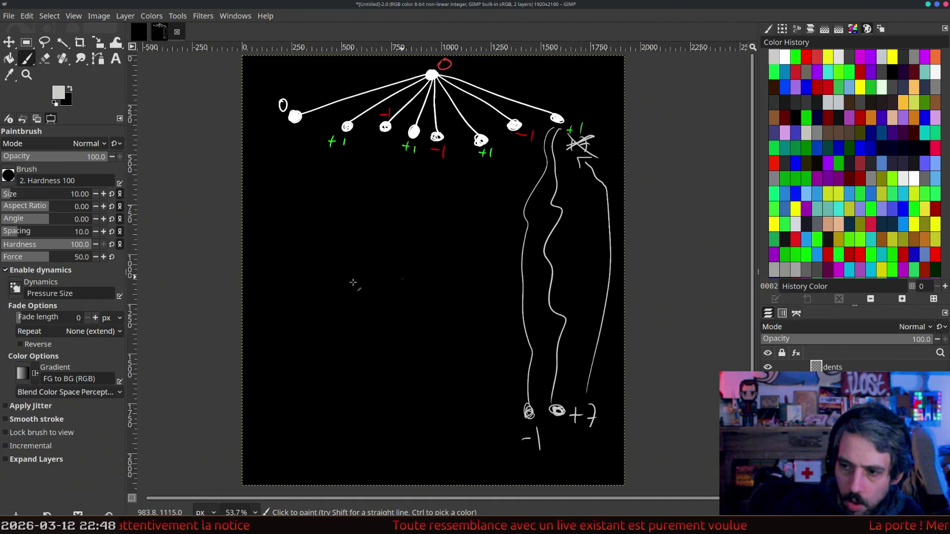
pyautogui.click(290, 252)
pyautogui.moveTo(267, 265)
pyautogui.mouseDown()
pyautogui.moveTo(320, 275)
pyautogui.moveTo(342, 256)
pyautogui.mouseUp()
pyautogui.moveTo(331, 266); pyautogui.dragTo(342, 263)
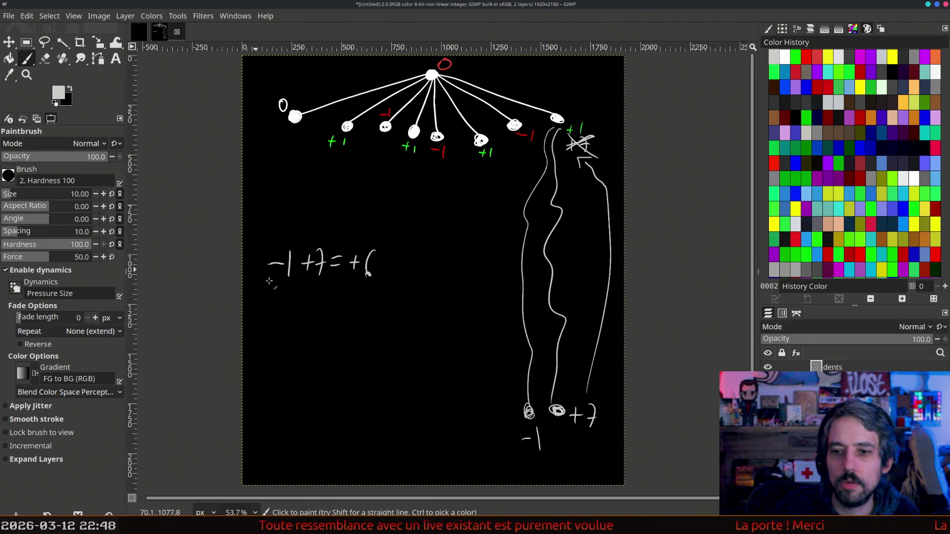
pyautogui.moveTo(248, 243)
pyautogui.mouseDown()
pyautogui.moveTo(262, 242)
pyautogui.moveTo(265, 263)
pyautogui.mouseUp()
# - Write n = 2 and v = 6/2 = 3 below the sum, then pick green
pyautogui.moveTo(249, 308); pyautogui.dragTo(270, 297)
pyautogui.moveTo(261, 305); pyautogui.dragTo(289, 308)
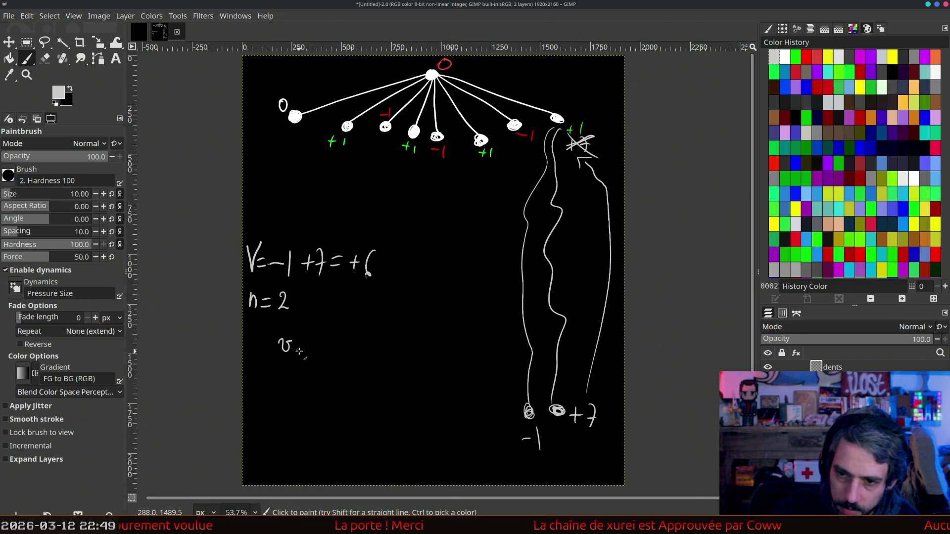
pyautogui.moveTo(327, 321)
pyautogui.mouseDown()
pyautogui.moveTo(320, 331)
pyautogui.moveTo(333, 341)
pyautogui.mouseUp()
pyautogui.moveTo(318, 349)
pyautogui.mouseDown()
pyautogui.moveTo(320, 360)
pyautogui.moveTo(337, 362)
pyautogui.moveTo(356, 350)
pyautogui.mouseUp()
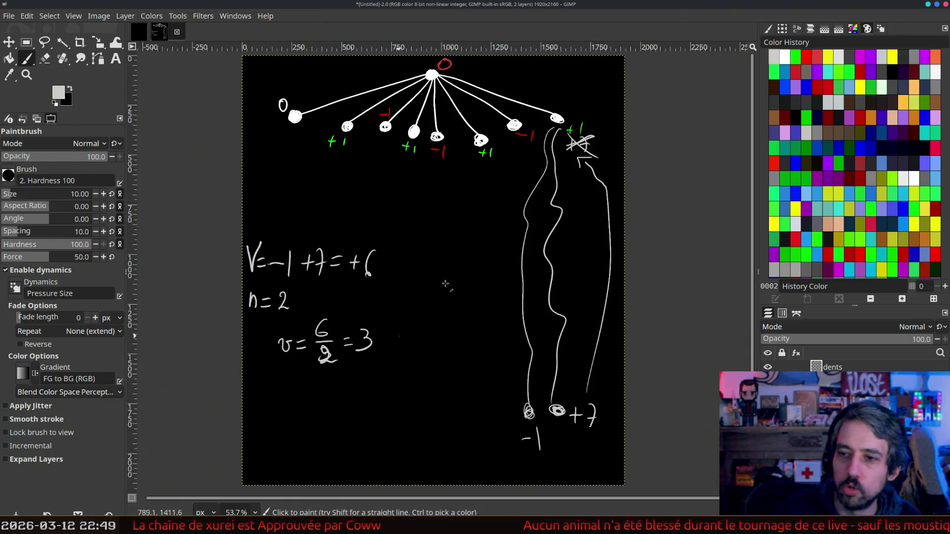
pyautogui.keyDown('ctrl'); pyautogui.click(404, 142); pyautogui.keyUp('ctrl')
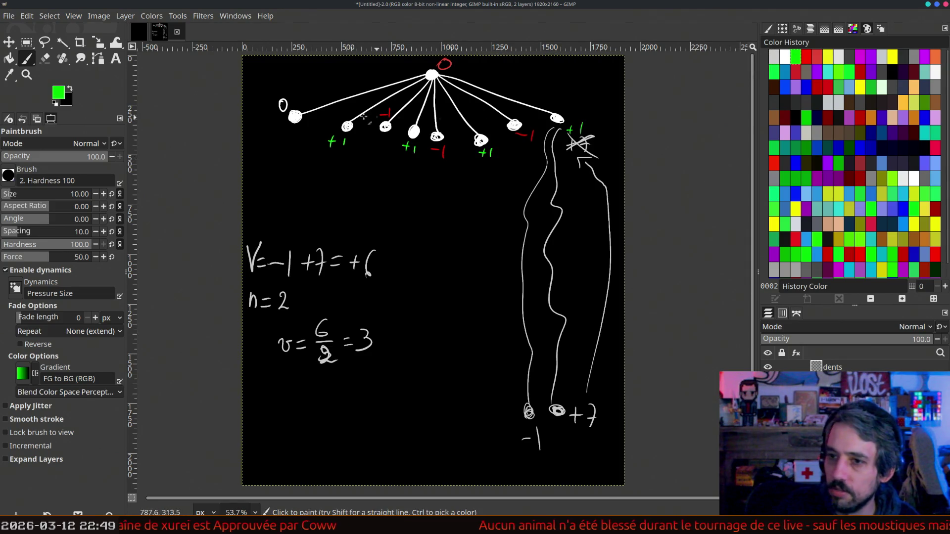
# - Add a green 4, a grey branch with a child score, make it 12/2, then hide the old drawing layer
pyautogui.moveTo(410, 143); pyautogui.dragTo(412, 154)
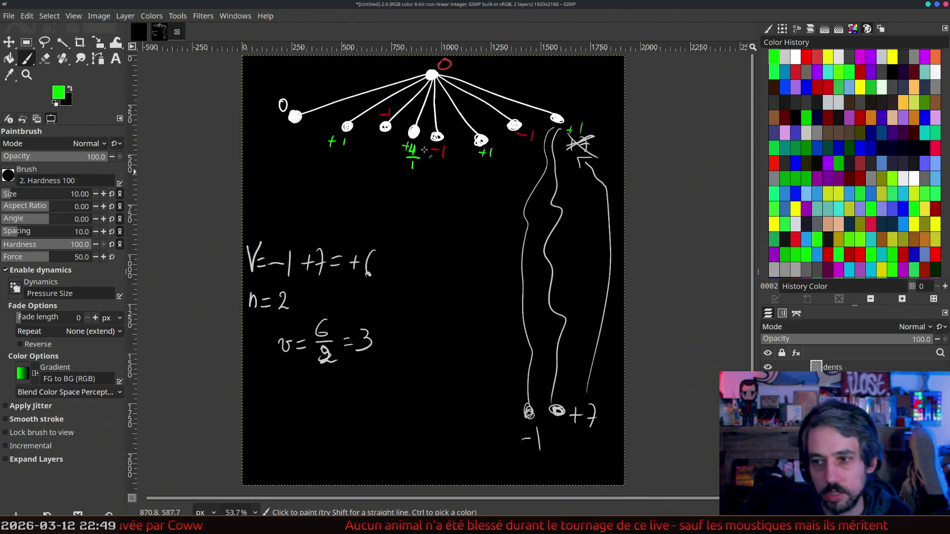
pyautogui.click(785, 57)
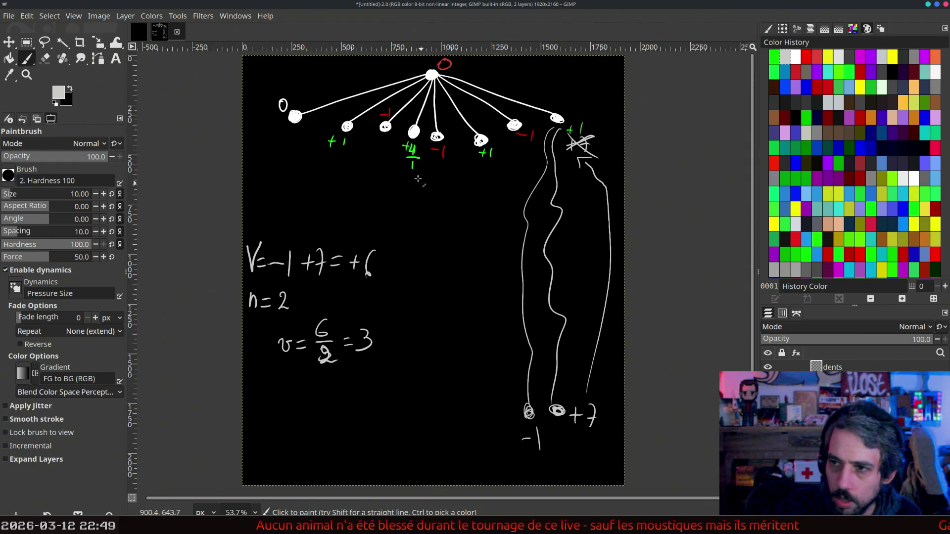
pyautogui.moveTo(420, 175)
pyautogui.mouseDown()
pyautogui.moveTo(425, 220)
pyautogui.moveTo(413, 229)
pyautogui.mouseUp()
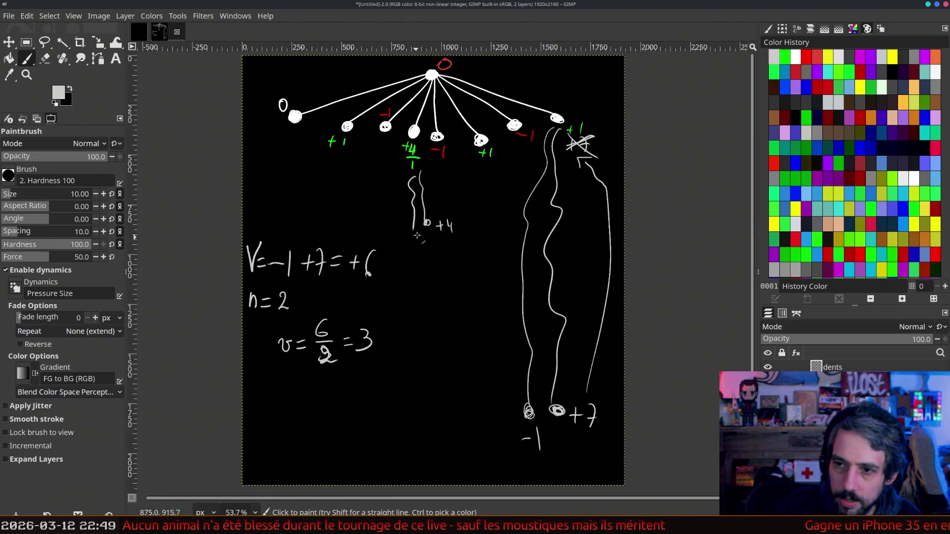
pyautogui.moveTo(388, 234); pyautogui.dragTo(394, 233)
pyautogui.moveTo(399, 228); pyautogui.dragTo(396, 229)
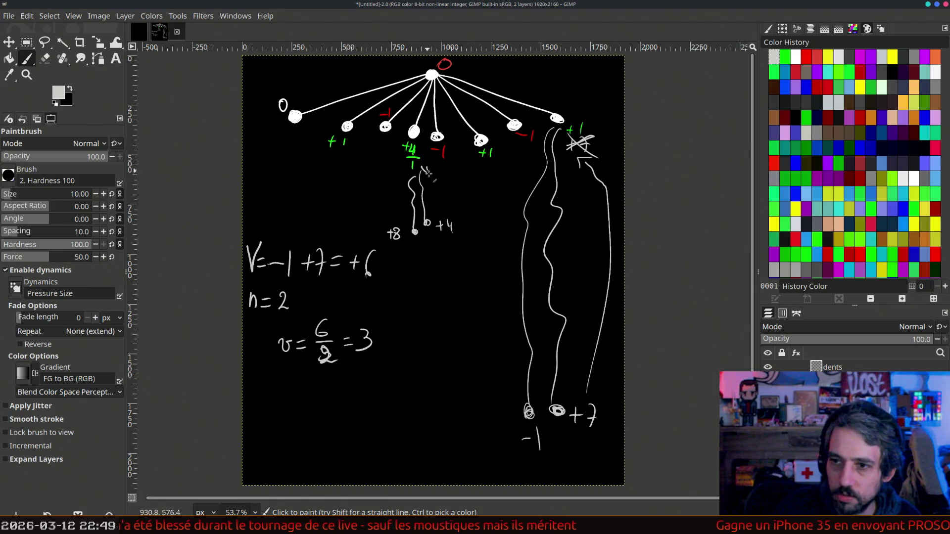
pyautogui.moveTo(440, 169); pyautogui.dragTo(448, 177)
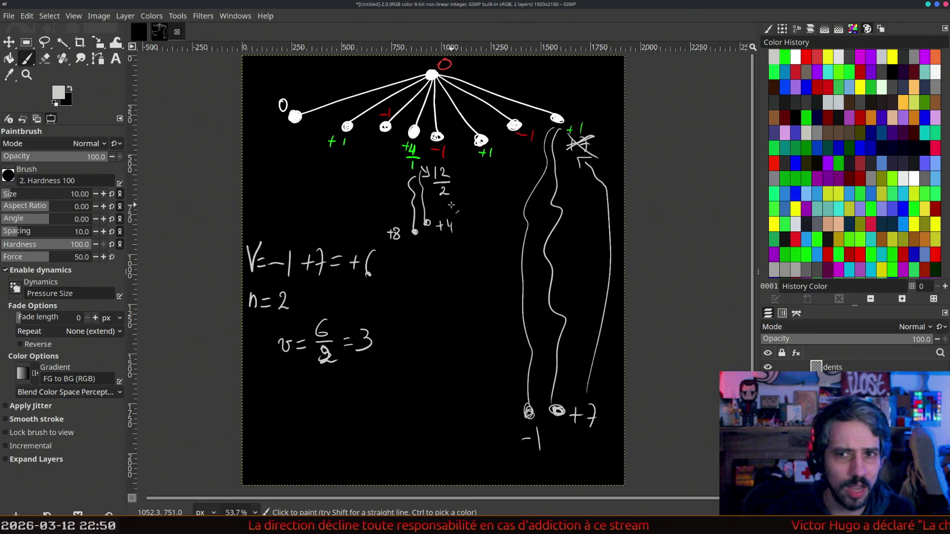
pyautogui.click(768, 367)
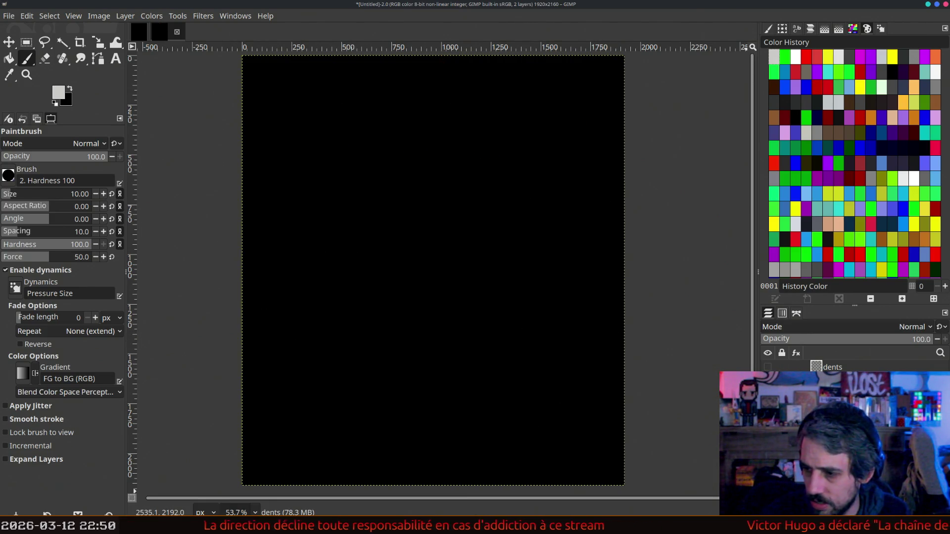
# - Add a new transparent layer, set white on black, and paint a root node near the top centre
pyautogui.hotkey('ctrl', 'shift', 'n')
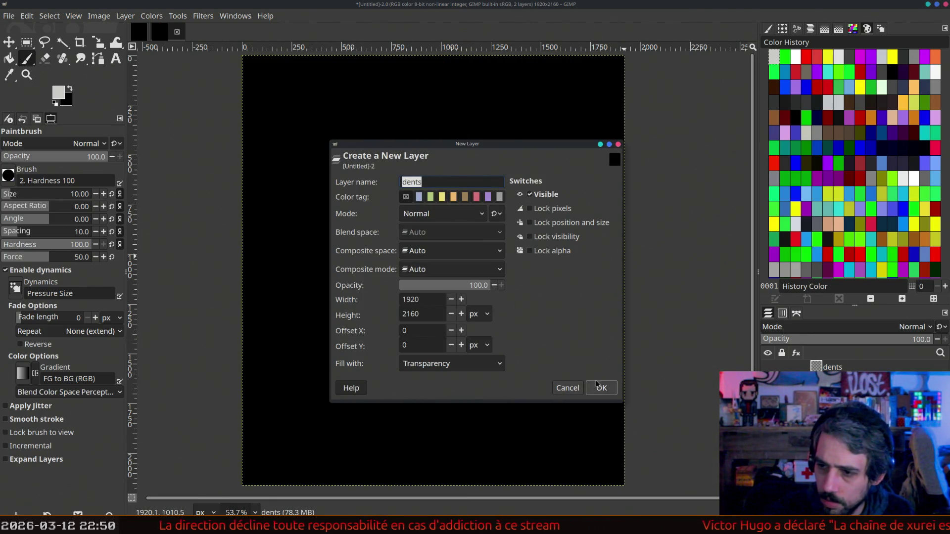
pyautogui.click(602, 387)
pyautogui.click(69, 89)
pyautogui.click(55, 103)
pyautogui.click(70, 89)
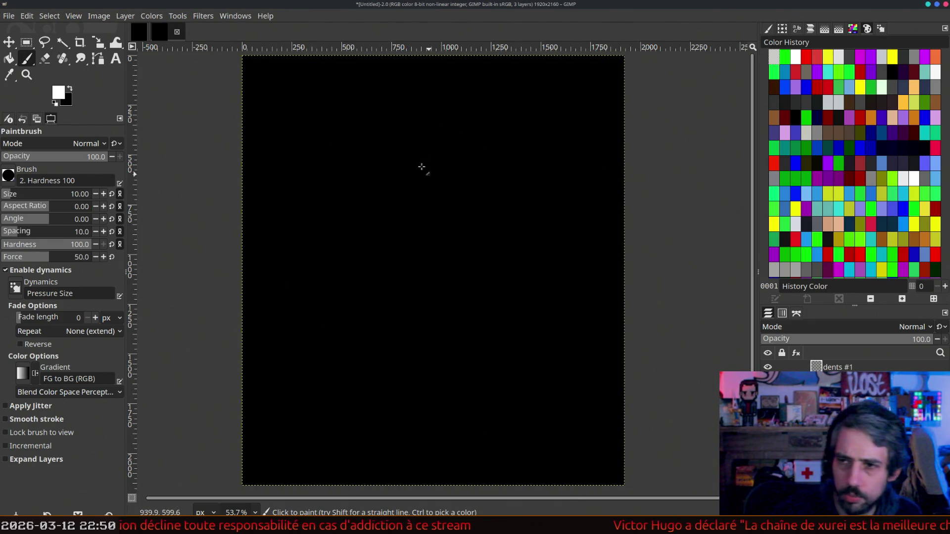
pyautogui.moveTo(422, 130); pyautogui.dragTo(423, 128)
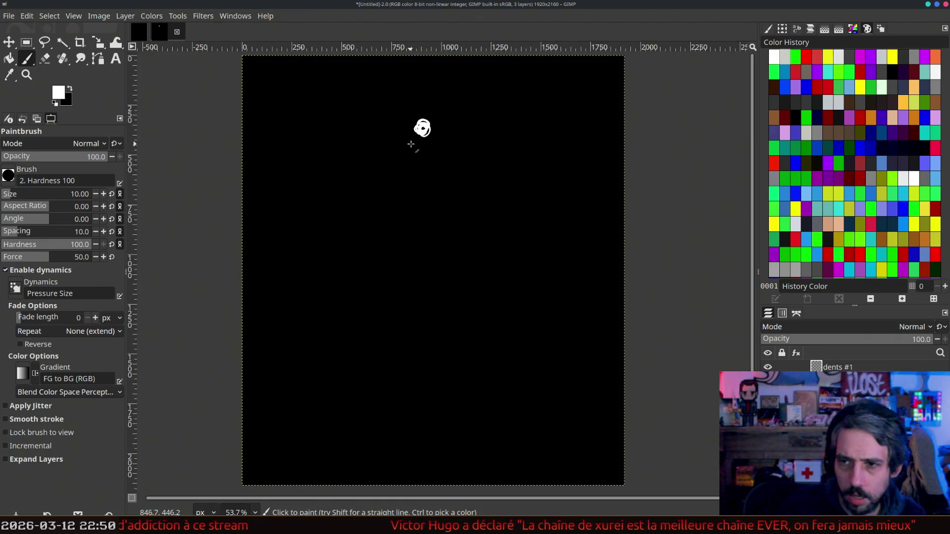
# - Draw branches from the root to left and right child nodes, with light grey wavy strands below
pyautogui.moveTo(414, 140); pyautogui.dragTo(352, 204)
pyautogui.moveTo(422, 128); pyautogui.dragTo(489, 203)
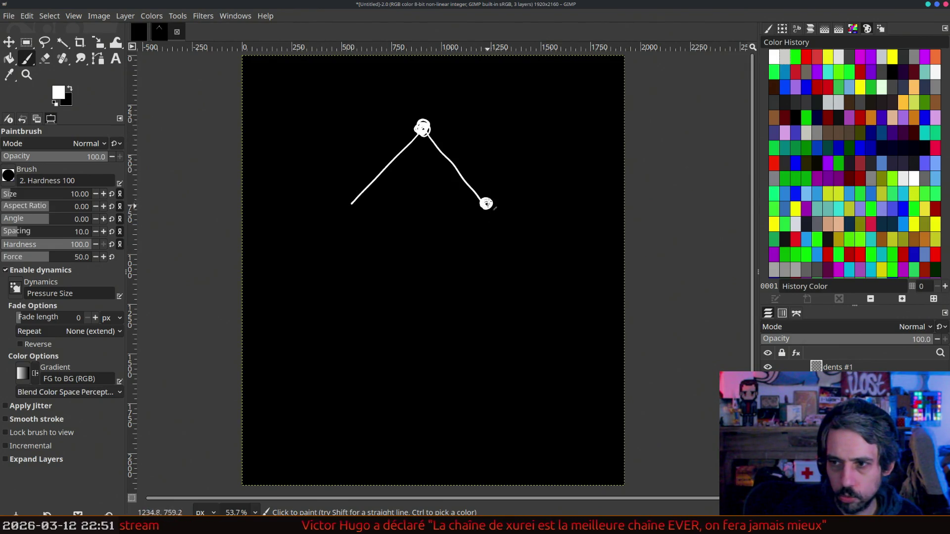
pyautogui.moveTo(352, 201); pyautogui.dragTo(349, 206)
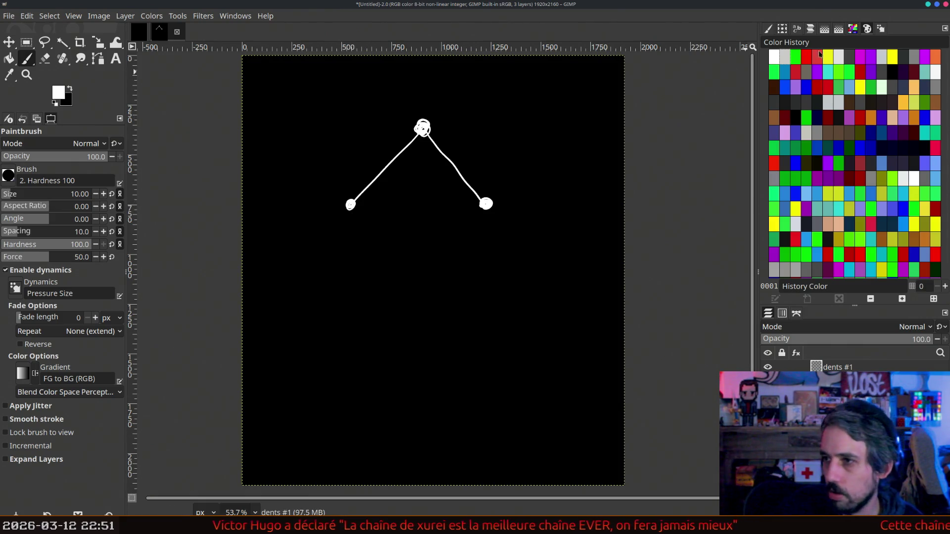
pyautogui.click(841, 59)
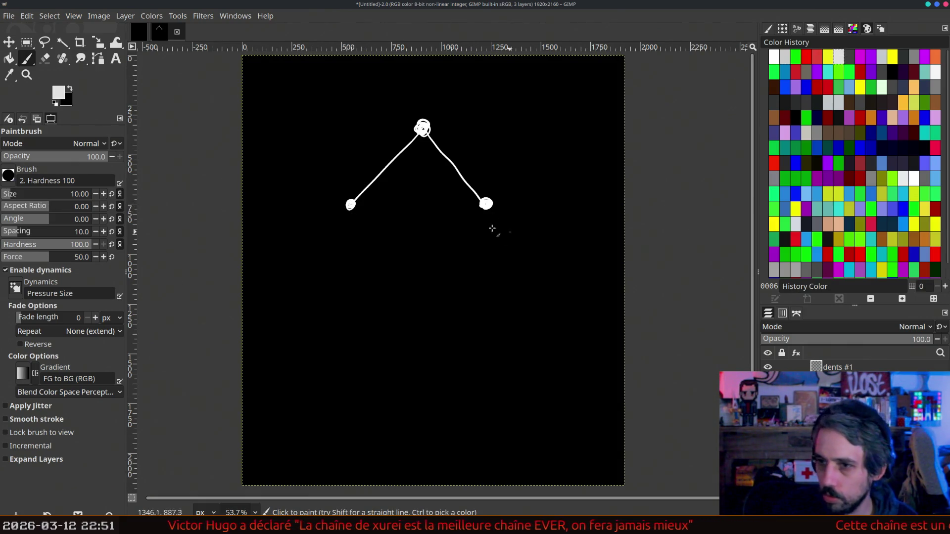
pyautogui.moveTo(486, 210); pyautogui.dragTo(487, 244)
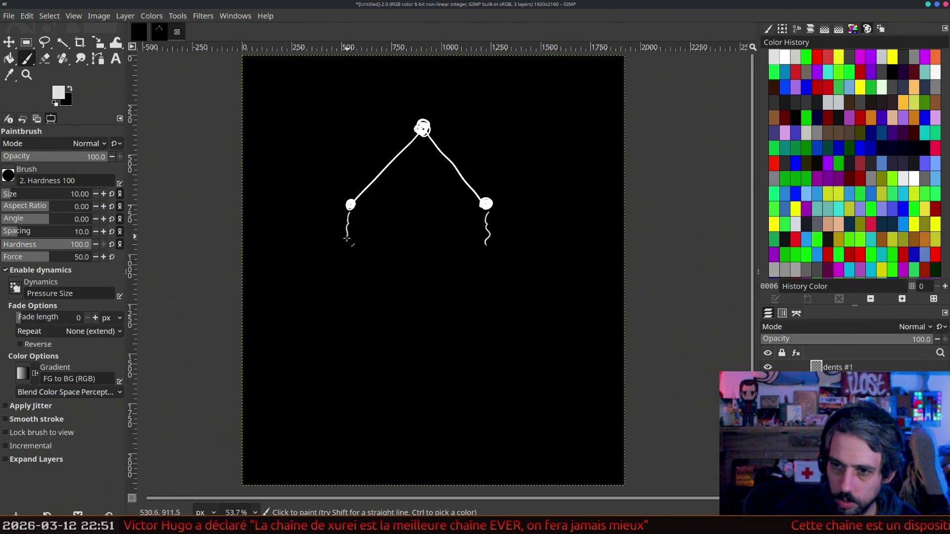
# - Label the left child 3/1 and the right child -2/1 in green
pyautogui.click(807, 56)
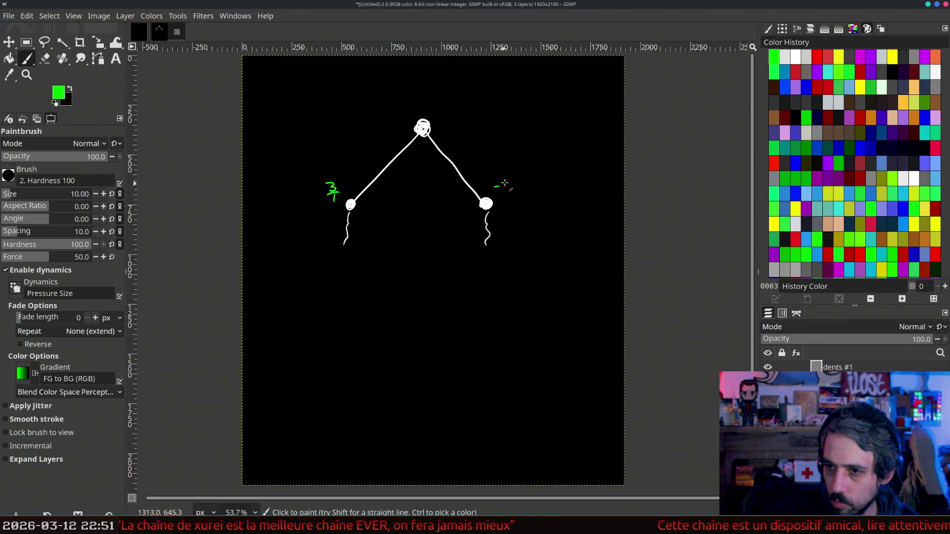
pyautogui.moveTo(506, 188); pyautogui.dragTo(510, 190)
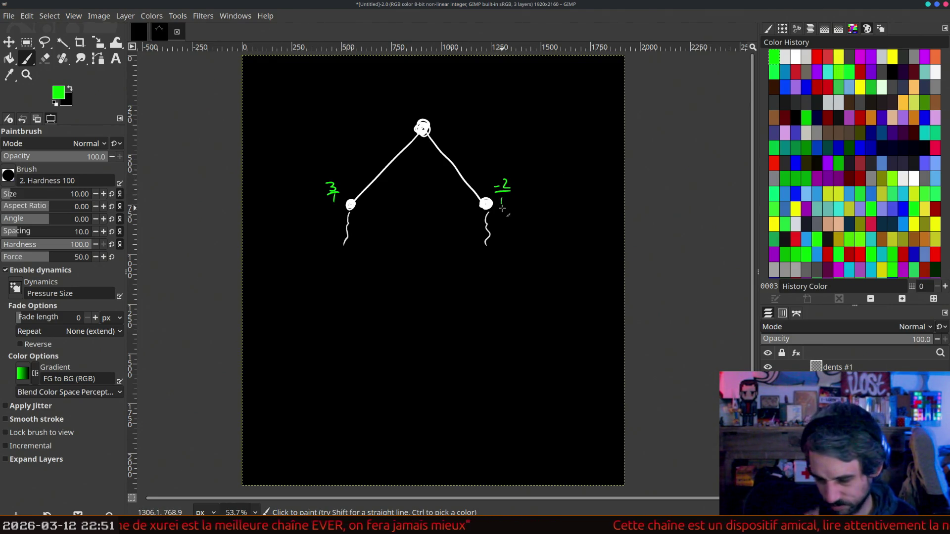
pyautogui.moveTo(502, 203); pyautogui.dragTo(498, 204)
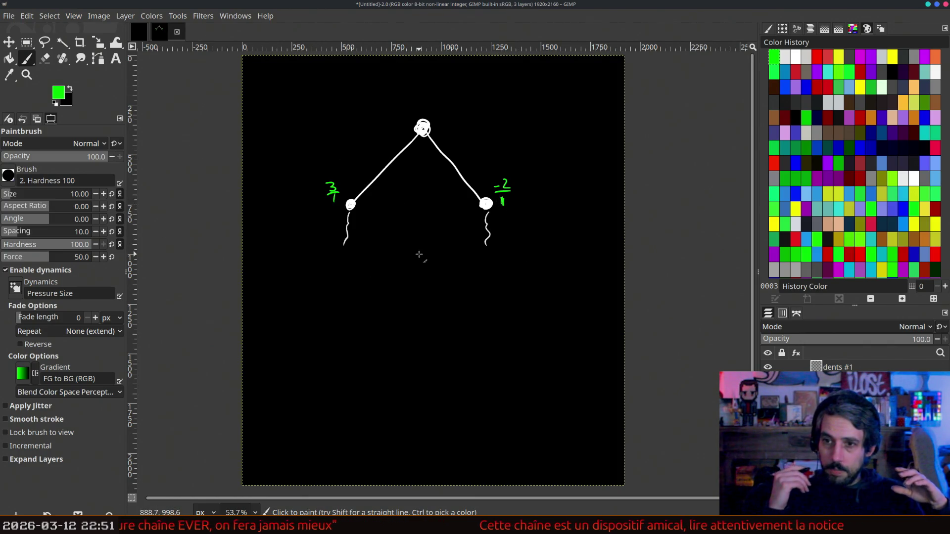
# - Set the painting colour back to pure white from the Color History
pyautogui.click(789, 54)
pyautogui.click(795, 56)
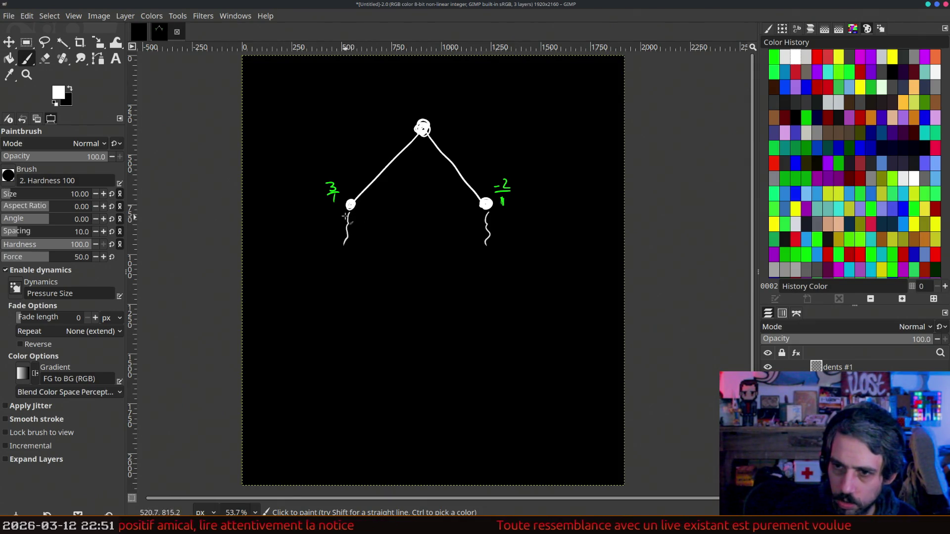
pyautogui.click(45, 58)
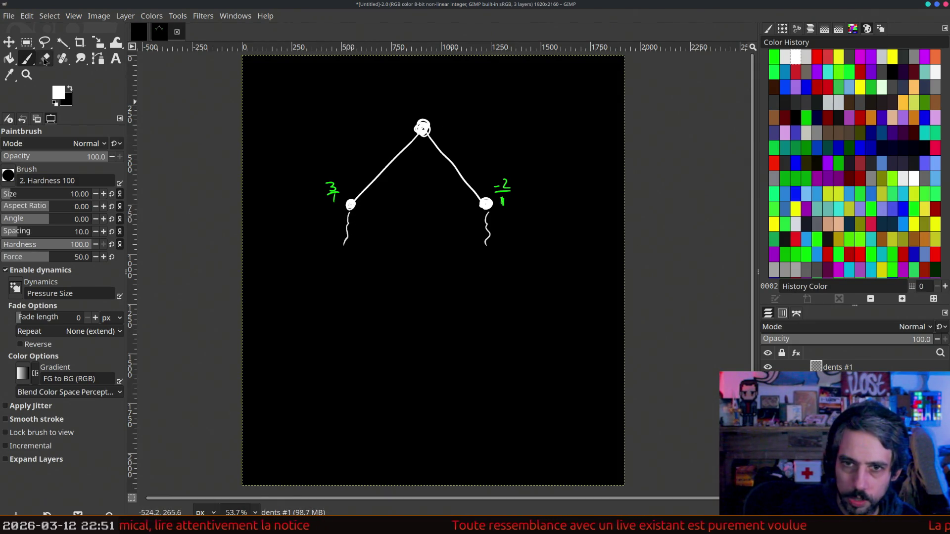
# - Erase the wavy strand under the left child and return to the Paintbrush
pyautogui.moveTo(346, 237); pyautogui.dragTo(347, 237)
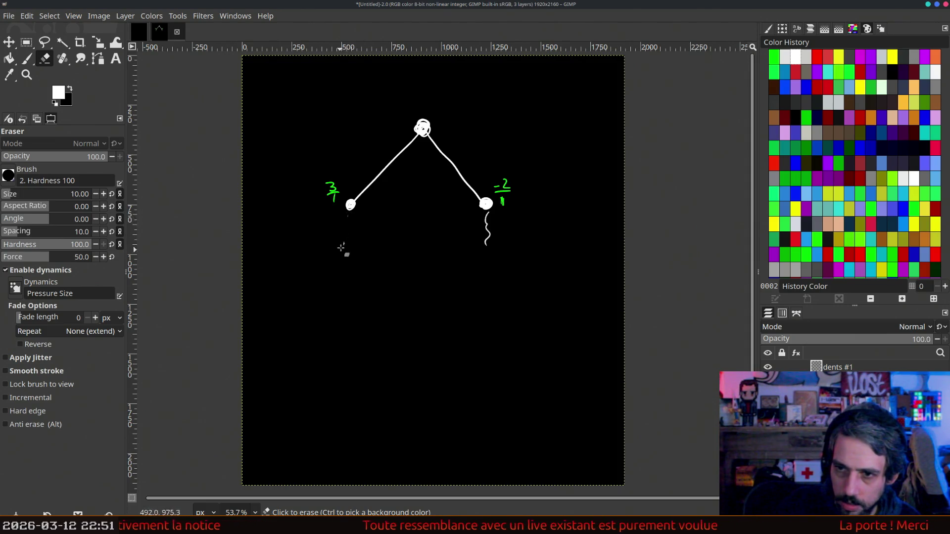
pyautogui.press('p')
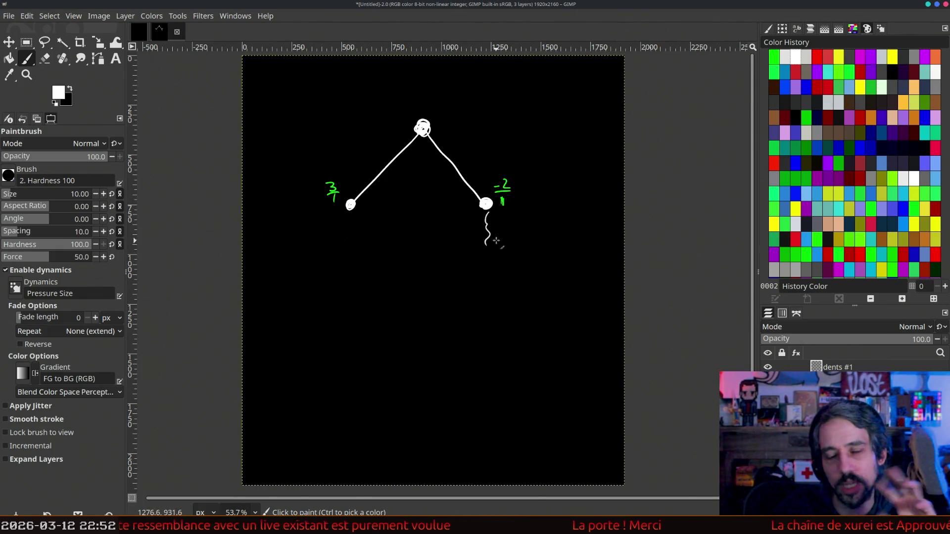
# - Branch the left child into two white leaf nodes, each with a long grey wavy line below
pyautogui.moveTo(492, 214); pyautogui.dragTo(491, 243)
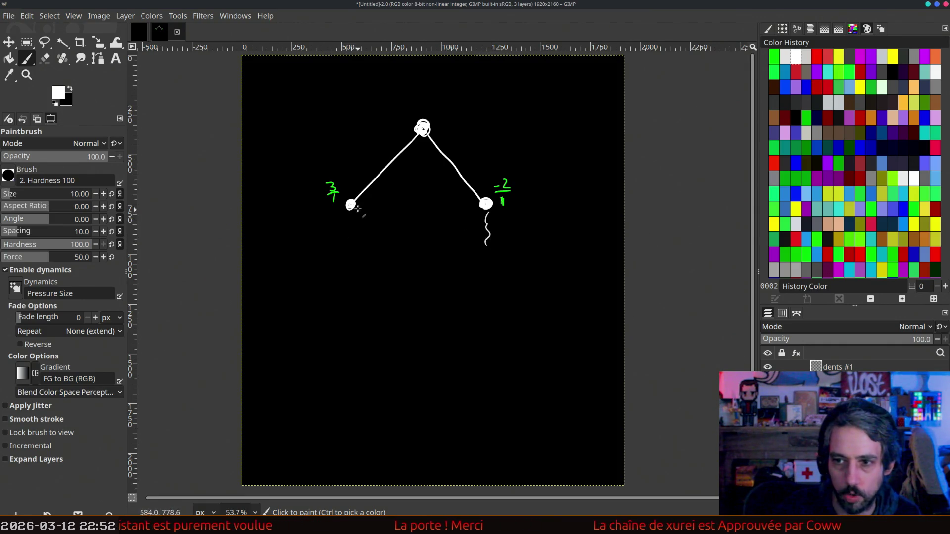
pyautogui.moveTo(350, 207)
pyautogui.mouseDown()
pyautogui.moveTo(321, 244)
pyautogui.moveTo(374, 254)
pyautogui.mouseUp()
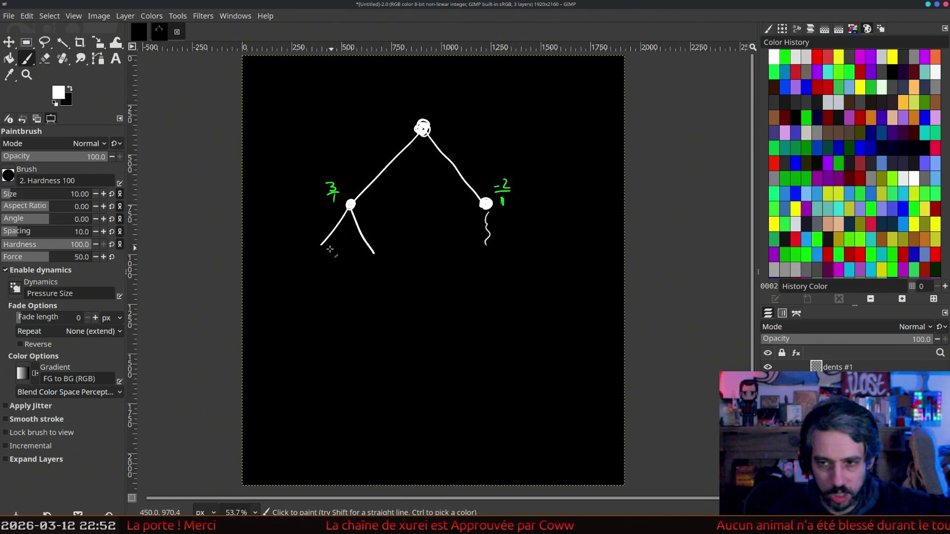
pyautogui.moveTo(322, 246); pyautogui.dragTo(317, 254)
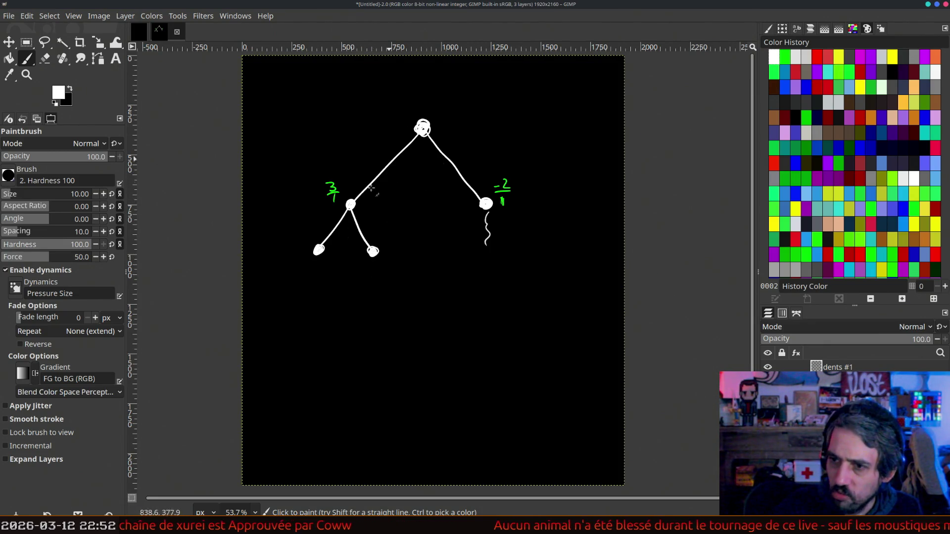
pyautogui.click(806, 56)
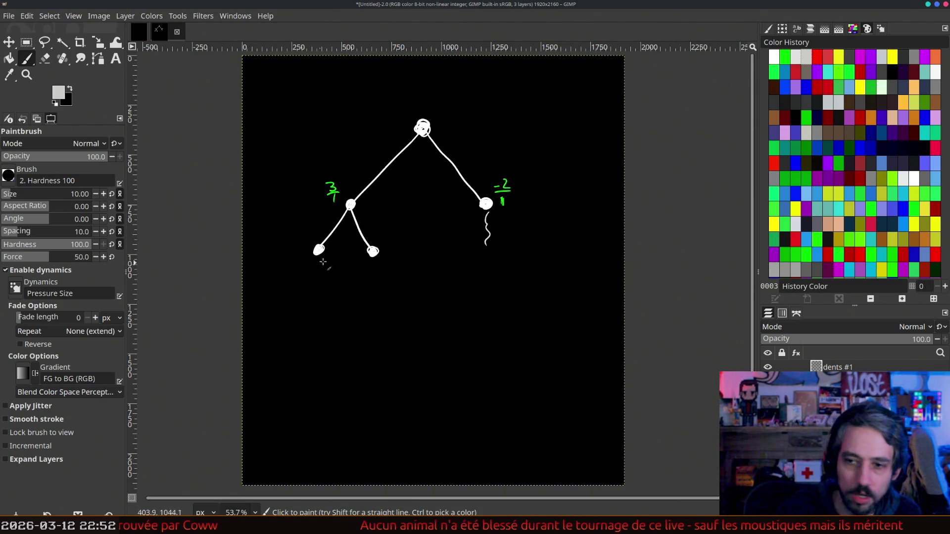
pyautogui.moveTo(318, 261); pyautogui.dragTo(320, 376)
pyautogui.moveTo(376, 263); pyautogui.dragTo(382, 397)
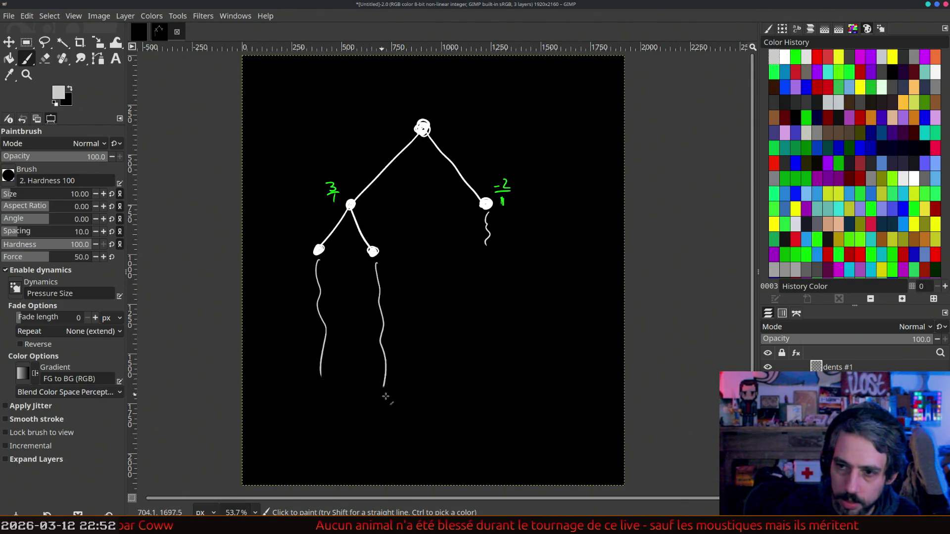
# - Label the two leaves in red: 2/1 on the left and -3/1 on the right
pyautogui.click(829, 58)
pyautogui.moveTo(297, 228)
pyautogui.mouseDown()
pyautogui.moveTo(306, 235)
pyautogui.moveTo(299, 253)
pyautogui.mouseUp()
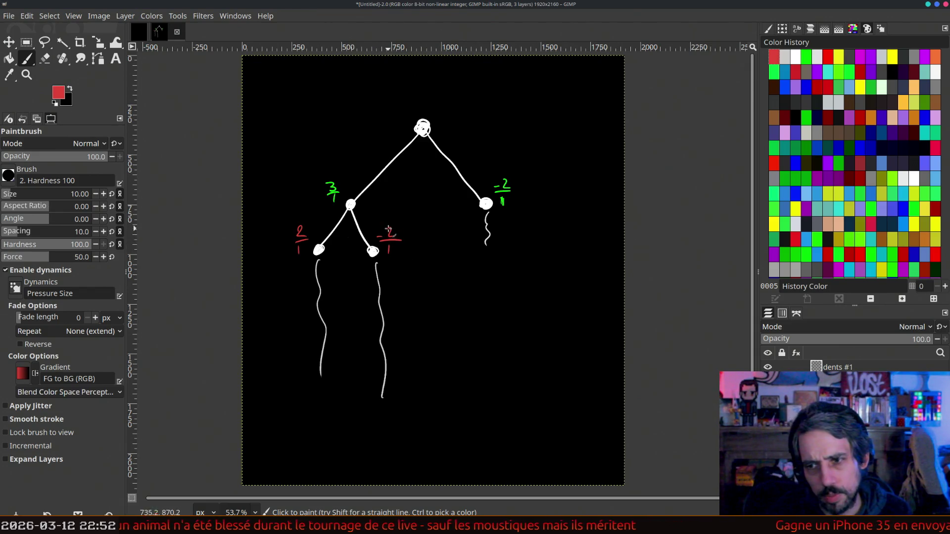
pyautogui.moveTo(384, 226); pyautogui.dragTo(396, 245)
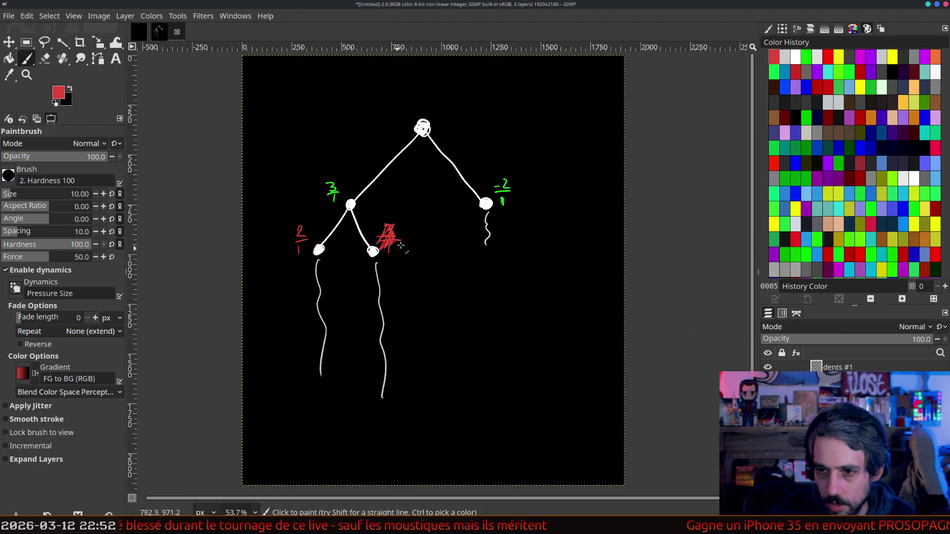
pyautogui.hotkey('ctrl', 'z')
pyautogui.hotkey('ctrl', 'z')
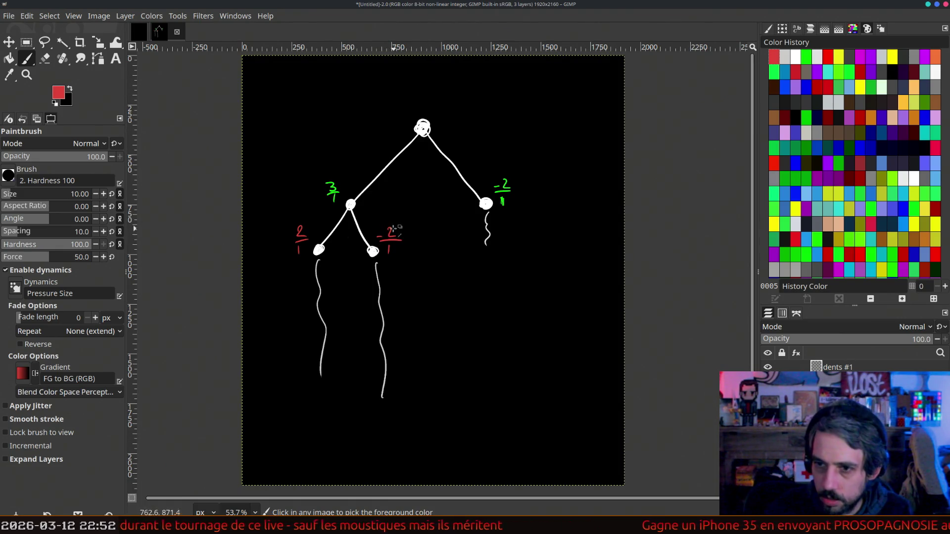
pyautogui.moveTo(388, 228); pyautogui.dragTo(398, 238)
pyautogui.moveTo(391, 242); pyautogui.dragTo(391, 250)
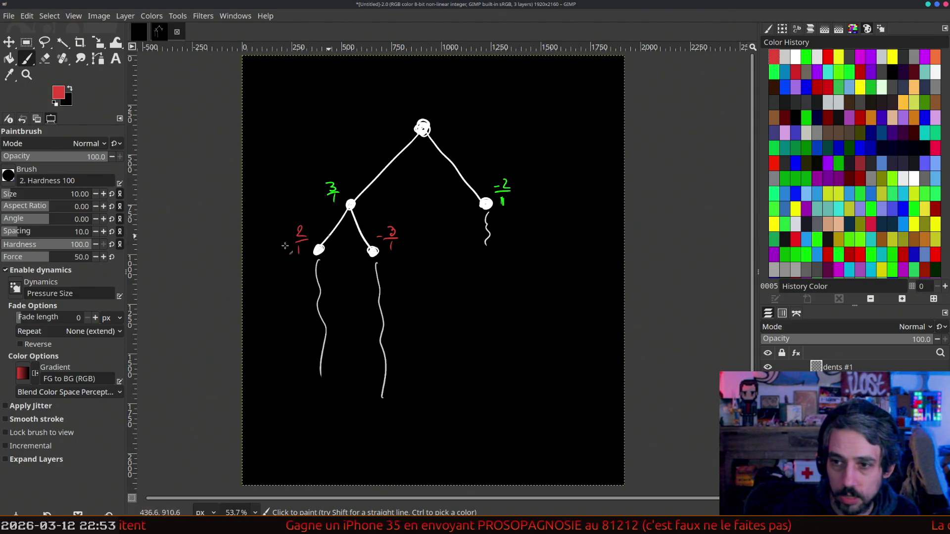
# - Scribble out the green 3/1 and write the red fraction (2-3)/(1+1), undoing the linking strokes
pyautogui.moveTo(331, 187); pyautogui.dragTo(334, 200)
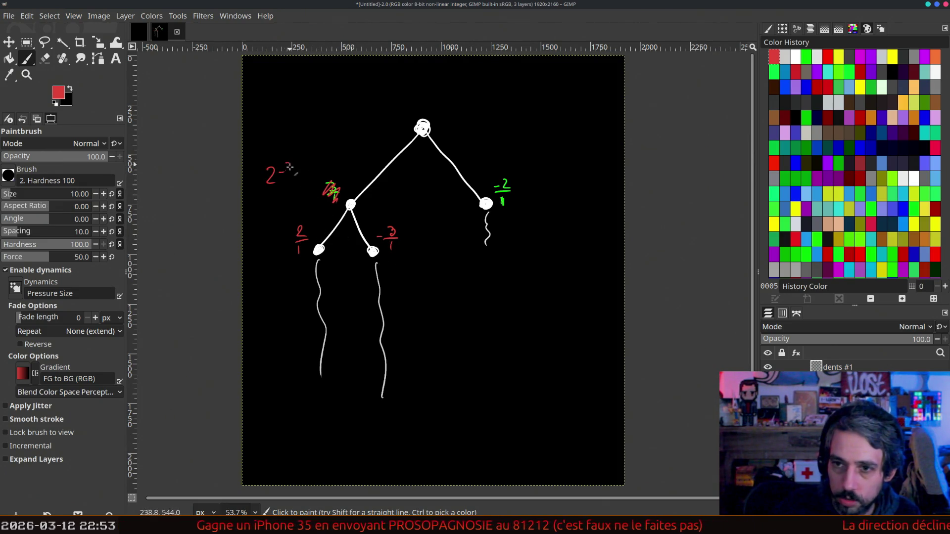
pyautogui.moveTo(259, 190); pyautogui.dragTo(307, 183)
pyautogui.moveTo(299, 240)
pyautogui.mouseDown()
pyautogui.moveTo(308, 241)
pyautogui.moveTo(275, 204)
pyautogui.mouseUp()
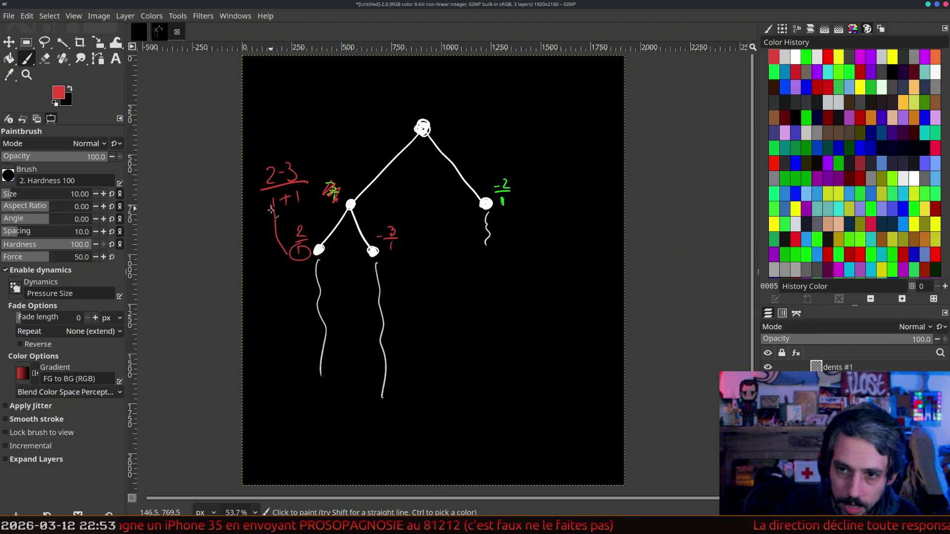
pyautogui.moveTo(397, 245); pyautogui.dragTo(311, 208)
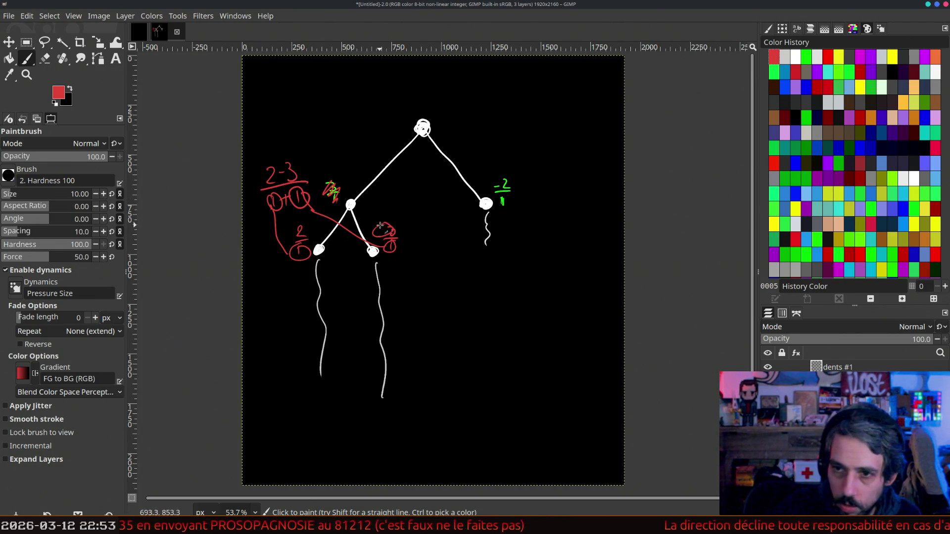
pyautogui.moveTo(380, 226); pyautogui.dragTo(291, 161)
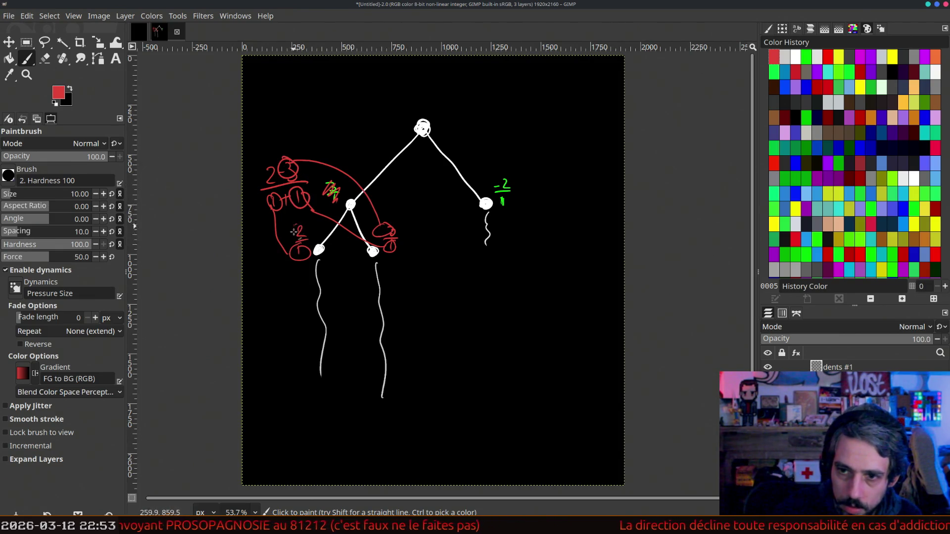
pyautogui.moveTo(302, 224); pyautogui.dragTo(270, 171)
pyautogui.hotkey('ctrl', 'z')
pyautogui.hotkey('ctrl', 'z')
pyautogui.hotkey('ctrl', 'z')
pyautogui.hotkey('ctrl', 'z')
pyautogui.hotkey('ctrl', 'z')
pyautogui.hotkey('ctrl', 'z')
pyautogui.hotkey('ctrl', 'z')
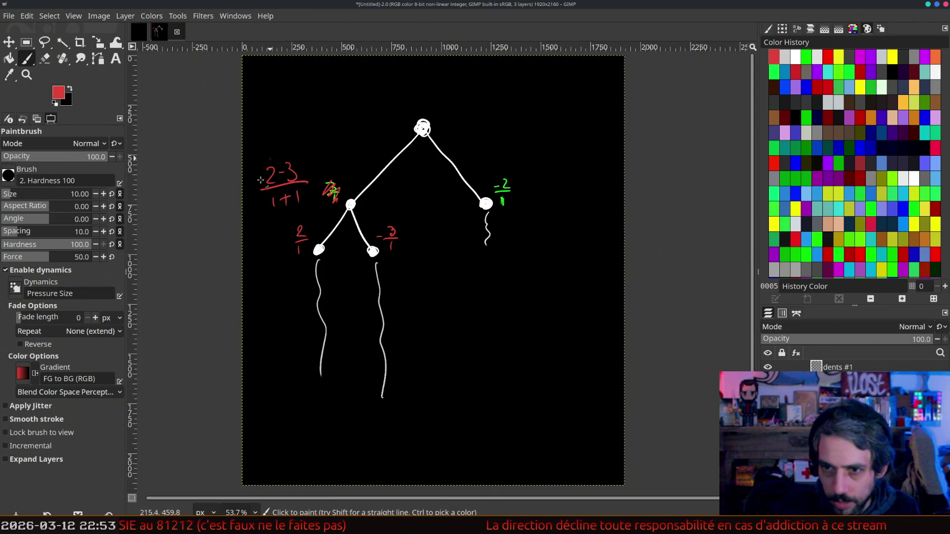
# - Add an equals sign after the fraction, undoing a trial extra 3 and +1 term
pyautogui.moveTo(308, 172); pyautogui.dragTo(316, 170)
pyautogui.moveTo(308, 176); pyautogui.dragTo(317, 174)
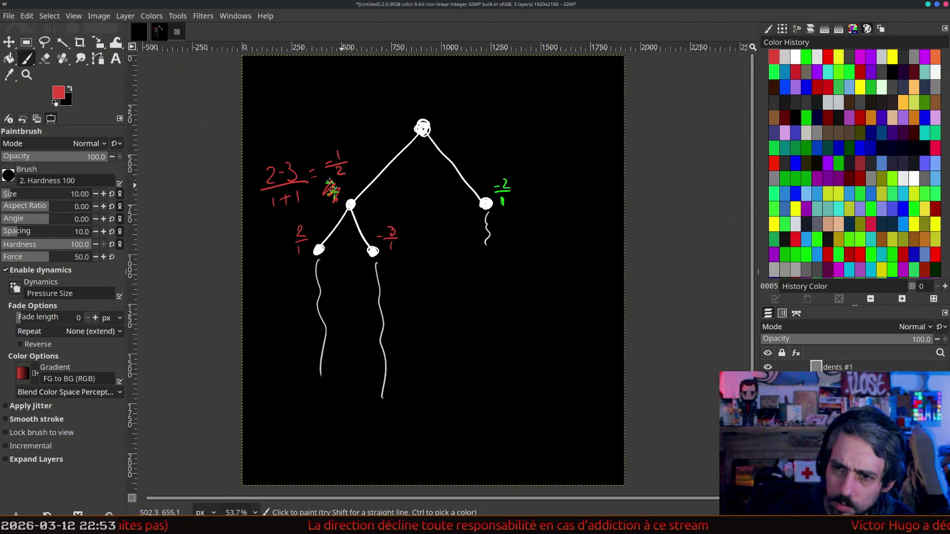
pyautogui.moveTo(322, 189); pyautogui.dragTo(325, 197)
pyautogui.moveTo(247, 178); pyautogui.dragTo(248, 192)
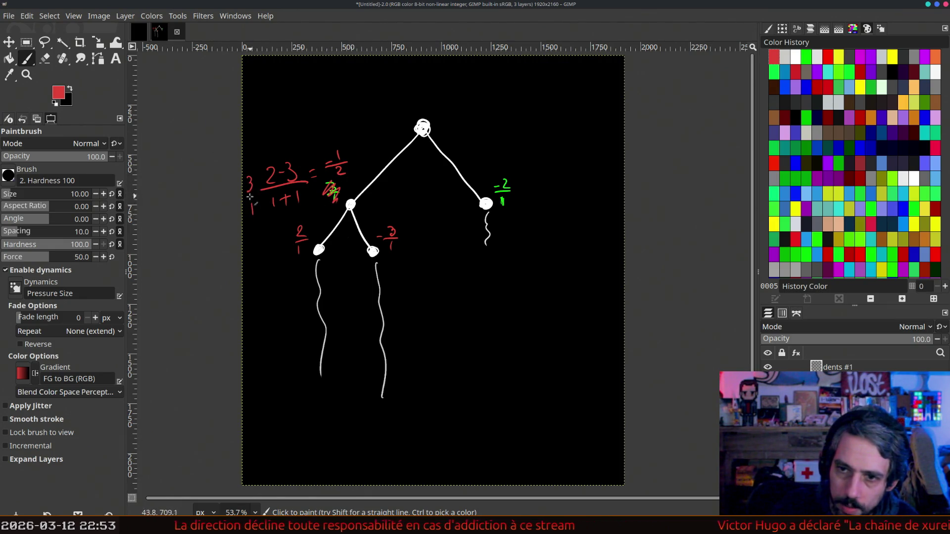
pyautogui.moveTo(261, 208); pyautogui.dragTo(271, 205)
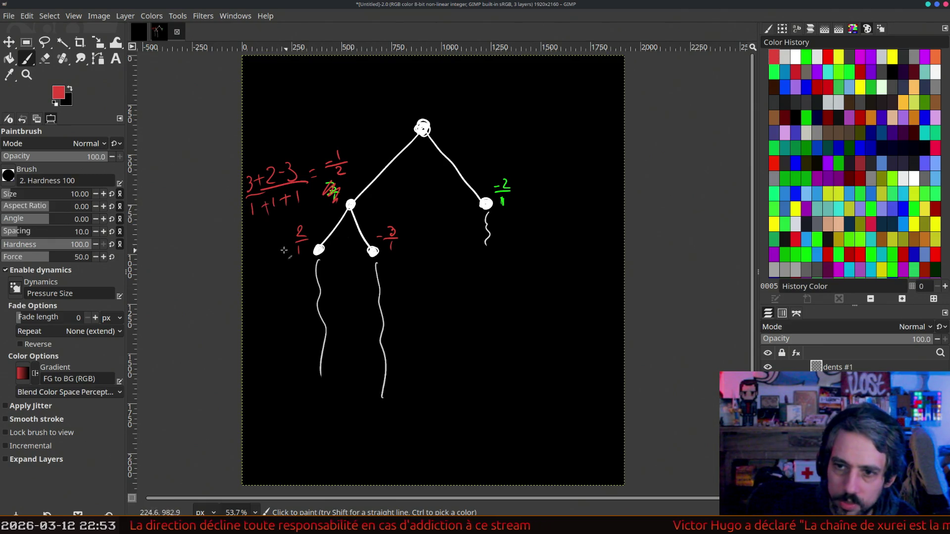
pyautogui.hotkey('ctrl', 'z')
pyautogui.hotkey('ctrl', 'z')
pyautogui.hotkey('ctrl', 'z')
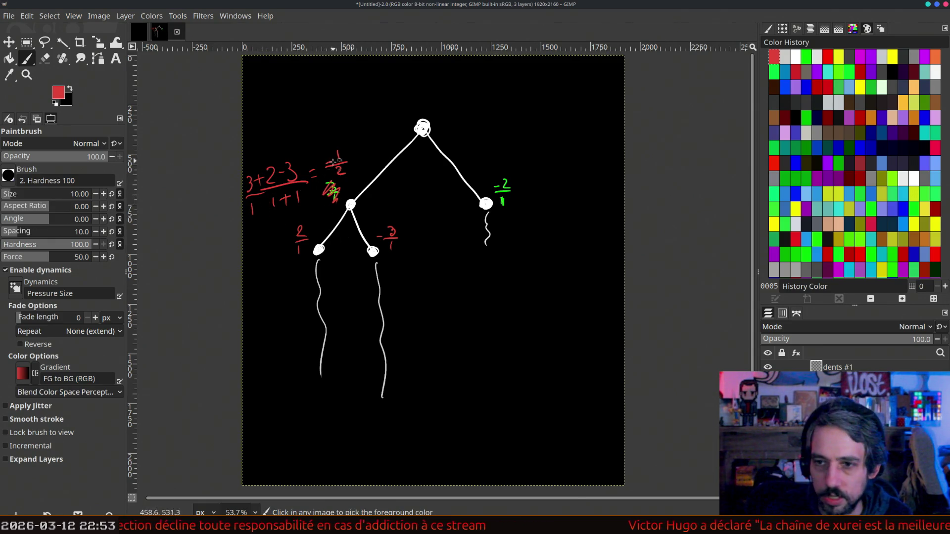
pyautogui.hotkey('ctrl', 'z')
pyautogui.hotkey('ctrl', 'z')
pyautogui.hotkey('ctrl', 'z')
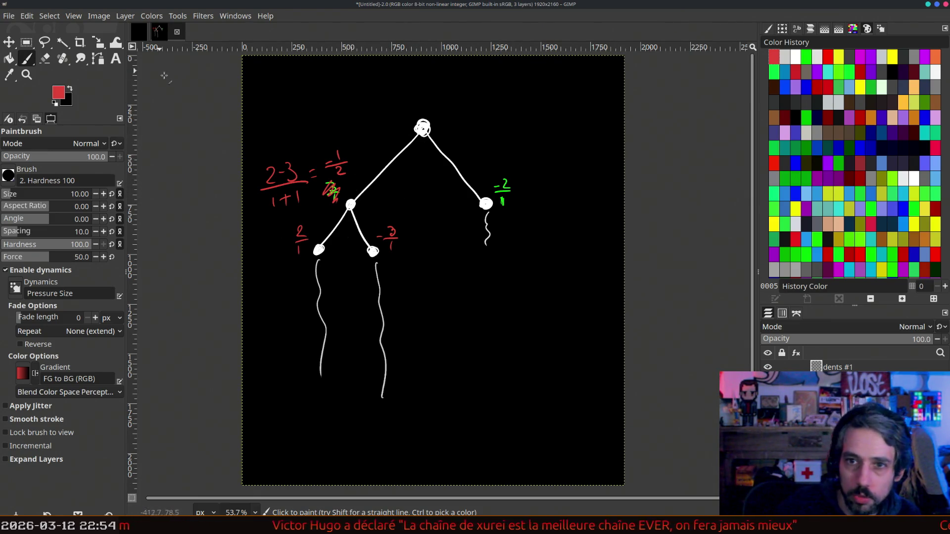
# - Make white the paint colour and delete the wavy lines hanging below the left and middle leaves
pyautogui.click(792, 60)
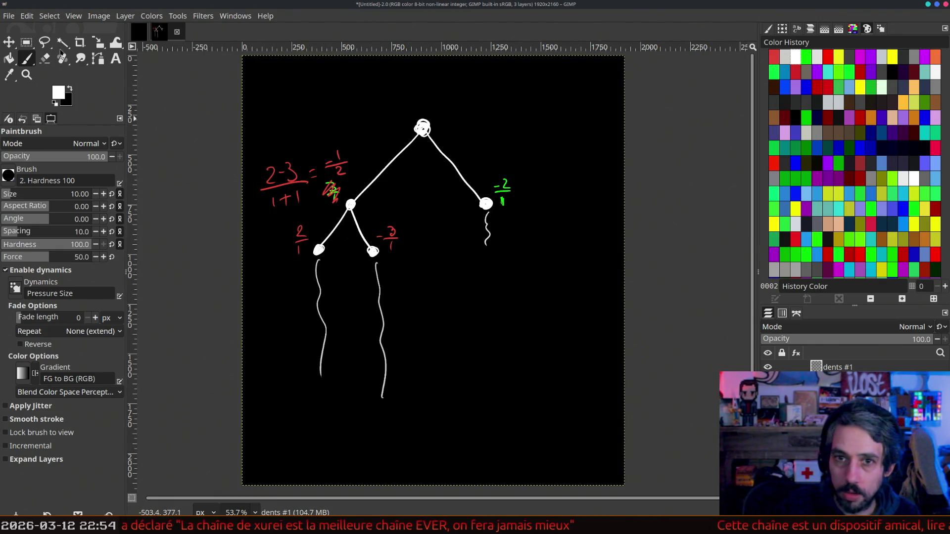
pyautogui.click(26, 43)
pyautogui.moveTo(306, 259); pyautogui.dragTo(407, 423)
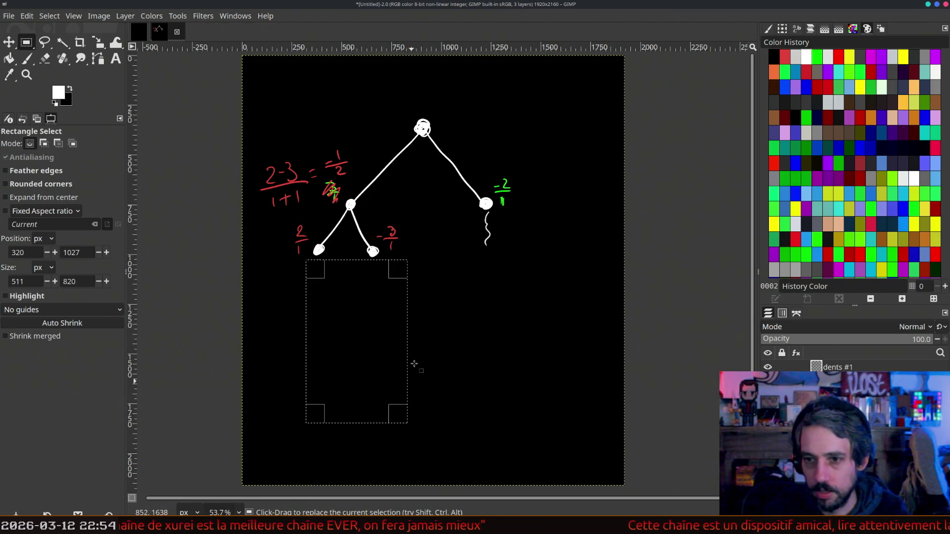
pyautogui.hotkey('ctrl', 'shift', 'a')
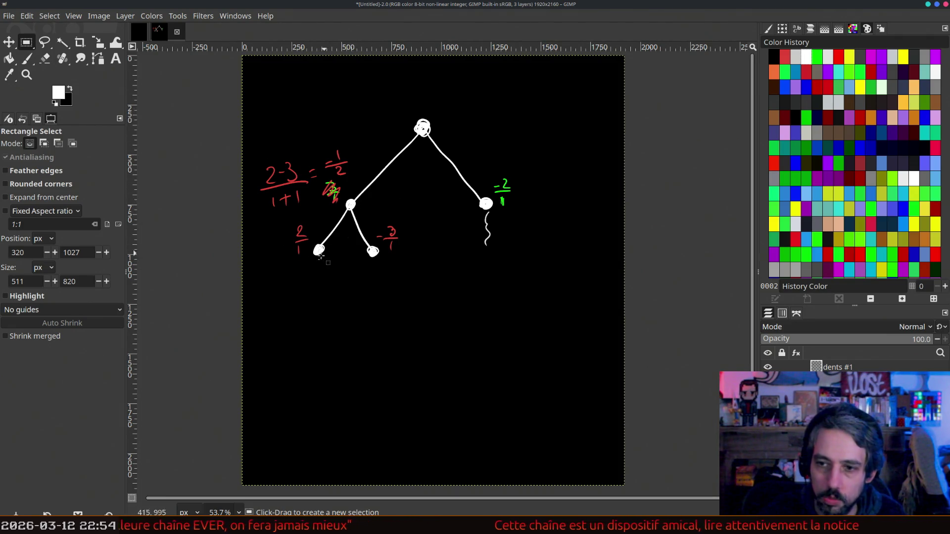
pyautogui.moveTo(317, 254); pyautogui.dragTo(277, 303)
pyautogui.click(27, 58)
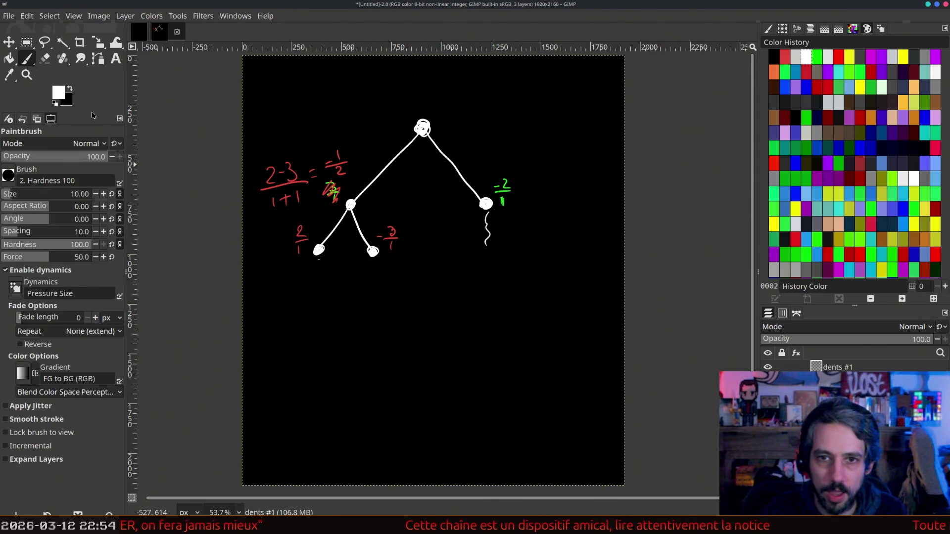
# - Branch the 2/1 leaf into two new nodes, each with a light grey wavy line beneath
pyautogui.keyDown('shift'); pyautogui.click(318, 252); pyautogui.keyUp('shift')
pyautogui.moveTo(319, 254); pyautogui.dragTo(337, 299)
pyautogui.moveTo(322, 263); pyautogui.dragTo(341, 310)
pyautogui.moveTo(272, 317); pyautogui.dragTo(344, 313)
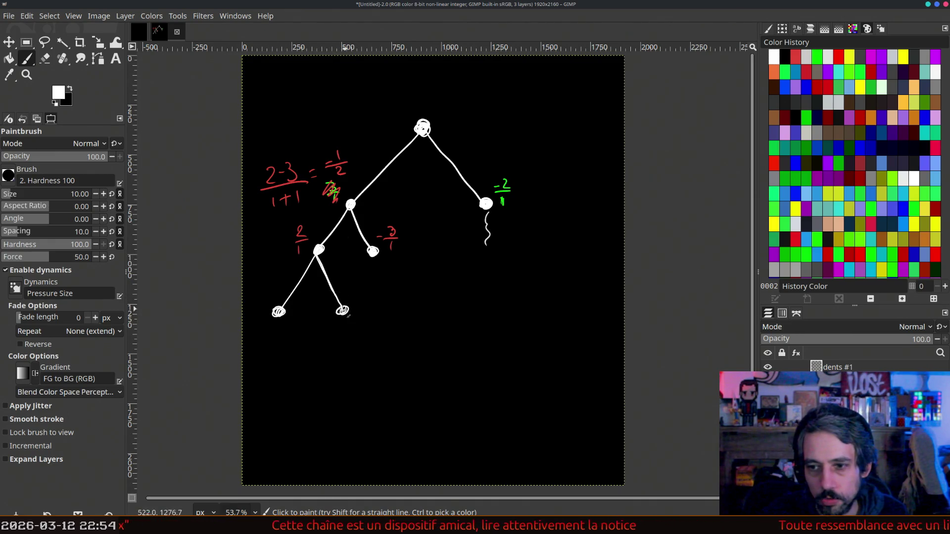
pyautogui.click(806, 56)
pyautogui.moveTo(281, 324); pyautogui.dragTo(288, 398)
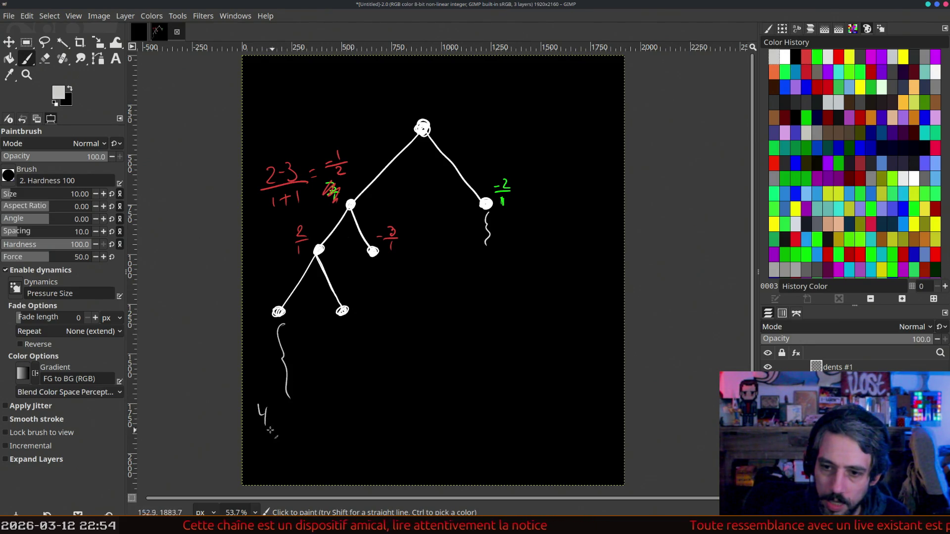
pyautogui.moveTo(346, 357); pyautogui.dragTo(356, 395)
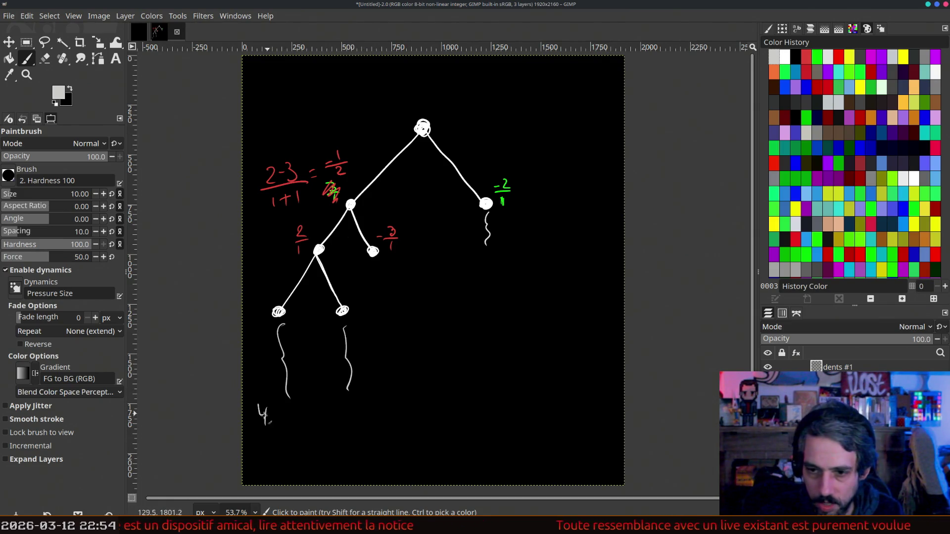
# - Write score 2 and label -4/1 on the new leaves, then change the parent's 2/1 to -2/2
pyautogui.moveTo(352, 400); pyautogui.dragTo(365, 416)
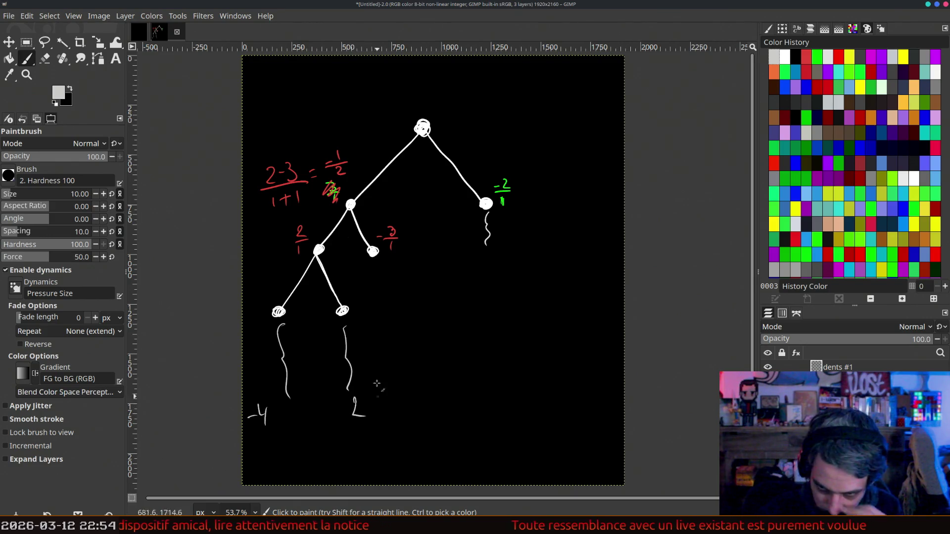
pyautogui.moveTo(246, 294)
pyautogui.mouseDown()
pyautogui.moveTo(263, 291)
pyautogui.moveTo(263, 300)
pyautogui.mouseUp()
pyautogui.moveTo(258, 308); pyautogui.dragTo(257, 315)
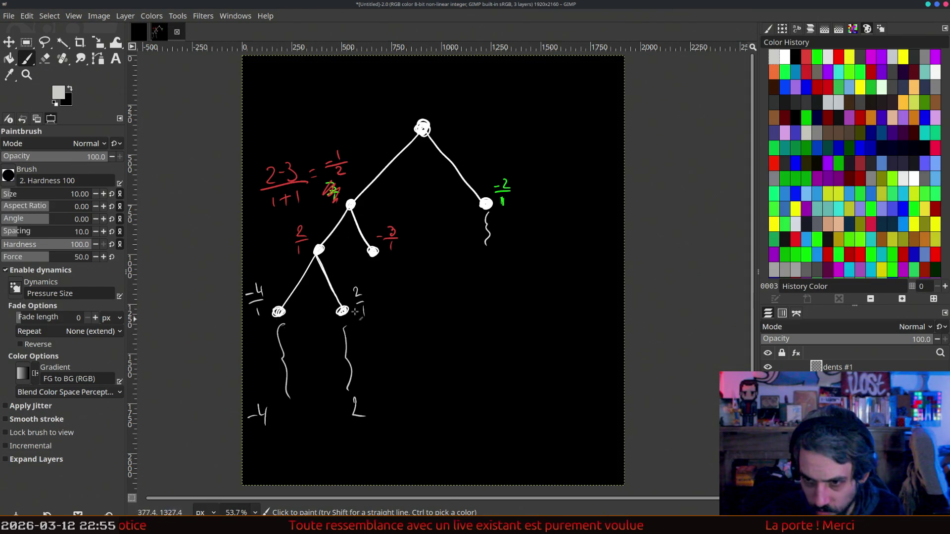
pyautogui.moveTo(292, 260); pyautogui.dragTo(306, 224)
pyautogui.moveTo(256, 244); pyautogui.dragTo(282, 237)
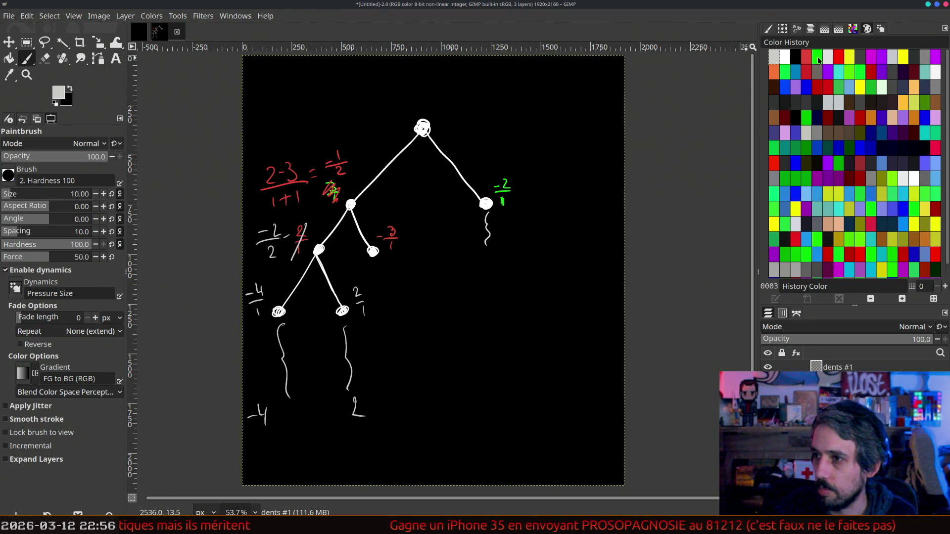
# - In green, draw a bracket beside the right subtree and circle both children of the root
pyautogui.click(806, 58)
pyautogui.click(817, 57)
pyautogui.moveTo(532, 107)
pyautogui.mouseDown()
pyautogui.moveTo(563, 244)
pyautogui.moveTo(466, 271)
pyautogui.mouseUp()
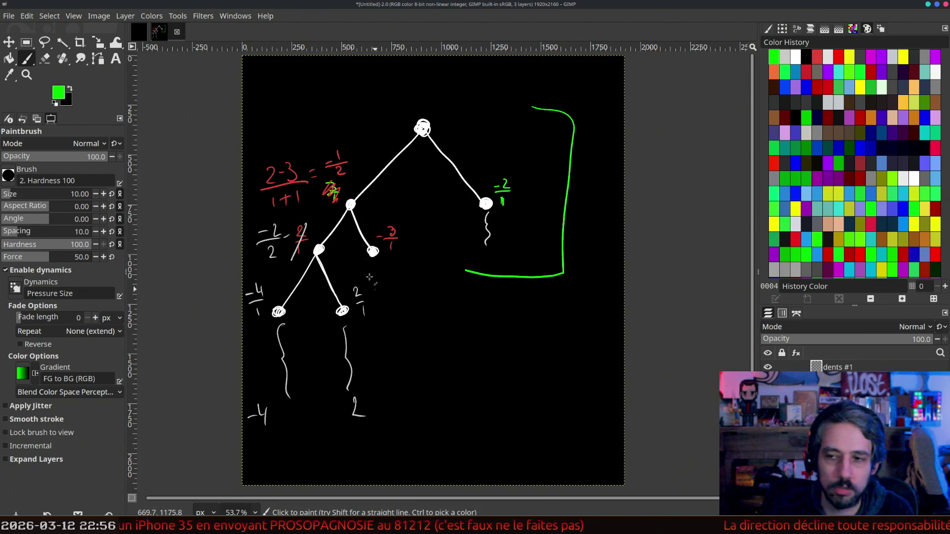
pyautogui.moveTo(359, 196); pyautogui.dragTo(361, 199)
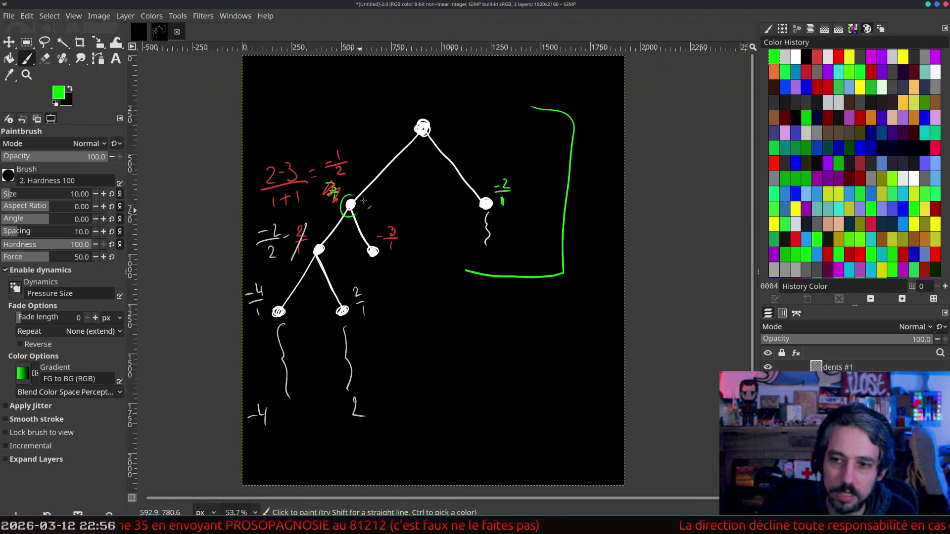
pyautogui.moveTo(478, 195); pyautogui.dragTo(477, 198)
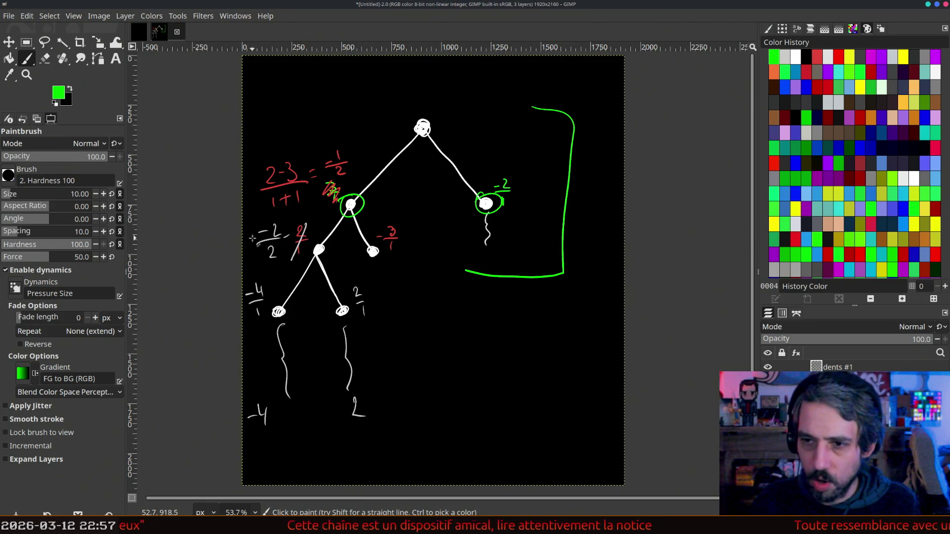
# - Switch to white and write ʊ = V/n at the top left of the canvas
pyautogui.click(55, 103)
pyautogui.click(69, 89)
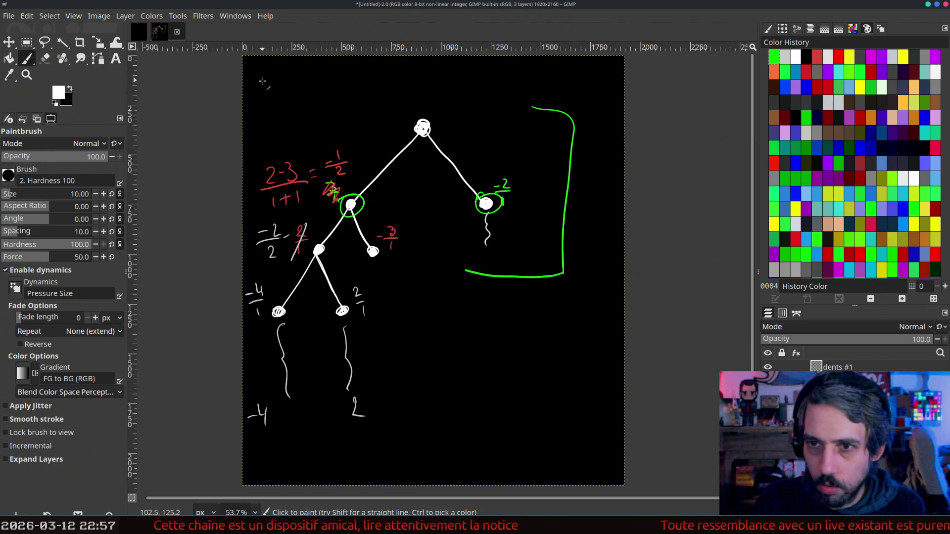
pyautogui.moveTo(254, 84); pyautogui.dragTo(288, 85)
pyautogui.moveTo(280, 92); pyautogui.dragTo(289, 91)
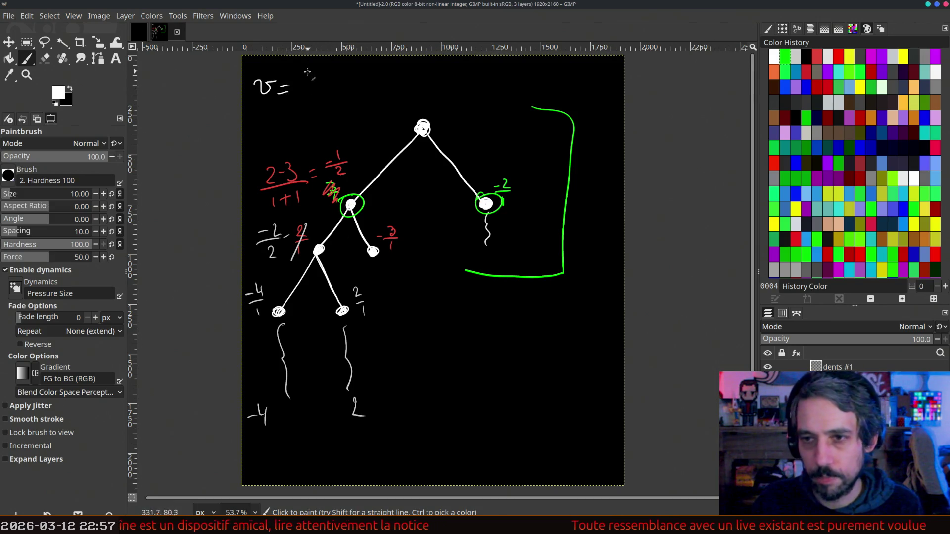
pyautogui.moveTo(305, 65)
pyautogui.mouseDown()
pyautogui.moveTo(317, 64)
pyautogui.moveTo(312, 101)
pyautogui.mouseUp()
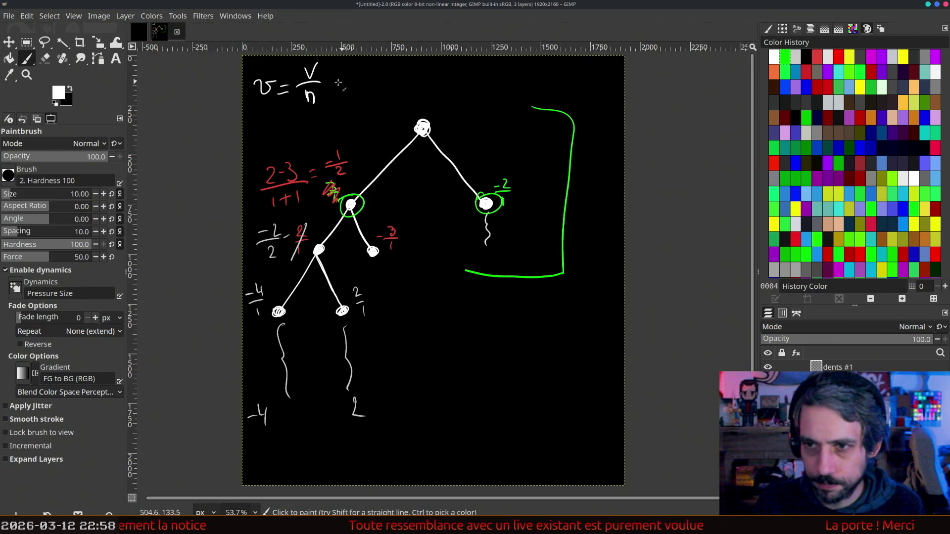
# - Complete the formula with + √(ln…/N) and write 1000 and 2 beside the root's children
pyautogui.moveTo(333, 77); pyautogui.dragTo(334, 92)
pyautogui.moveTo(327, 86)
pyautogui.mouseDown()
pyautogui.moveTo(398, 56)
pyautogui.moveTo(375, 79)
pyautogui.mouseUp()
pyautogui.moveTo(378, 74); pyautogui.dragTo(387, 79)
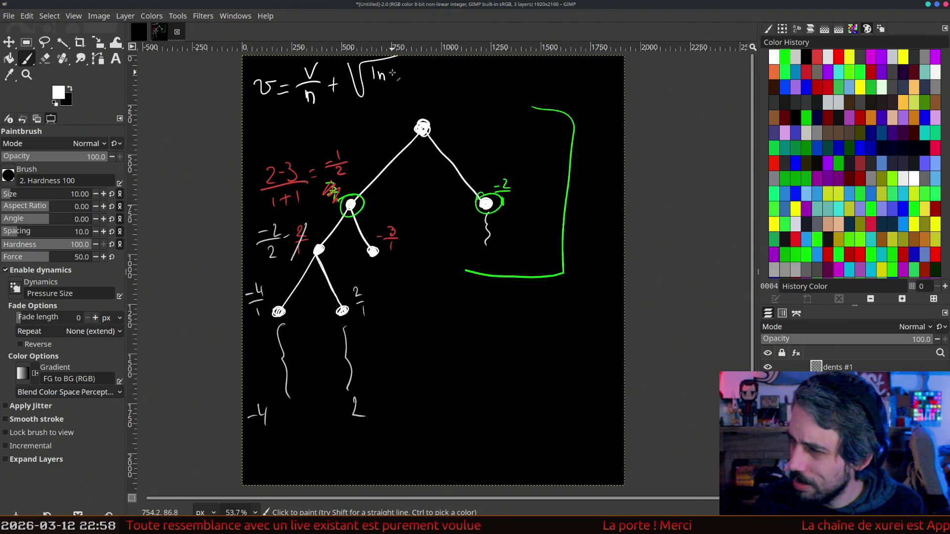
pyautogui.moveTo(366, 88)
pyautogui.mouseDown()
pyautogui.moveTo(410, 87)
pyautogui.moveTo(395, 93)
pyautogui.mouseUp()
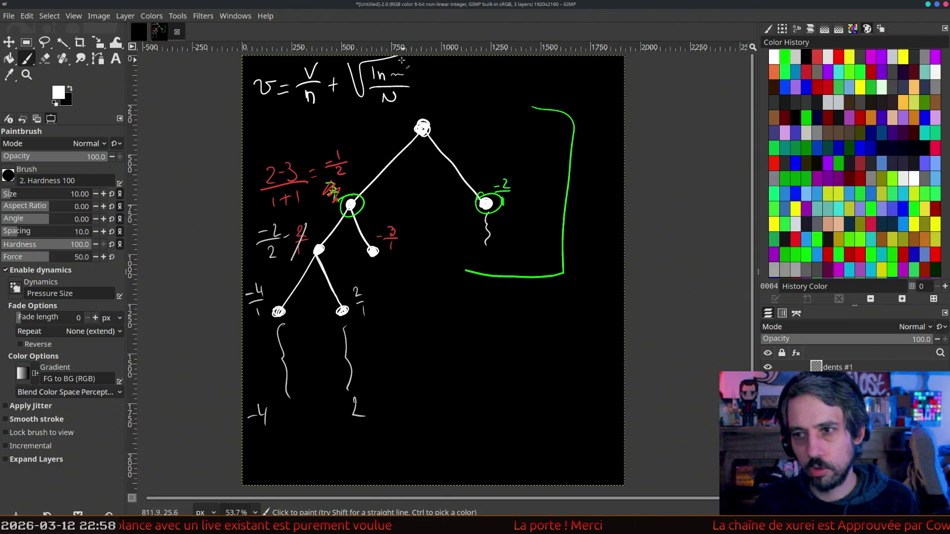
pyautogui.moveTo(396, 57); pyautogui.dragTo(418, 69)
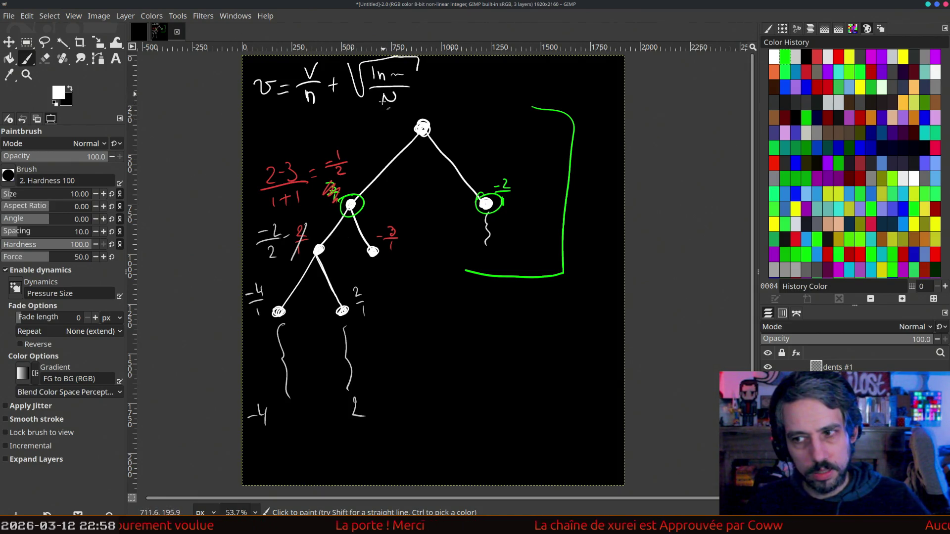
pyautogui.moveTo(353, 148)
pyautogui.mouseDown()
pyautogui.moveTo(352, 165)
pyautogui.moveTo(375, 151)
pyautogui.mouseUp()
pyautogui.moveTo(476, 159); pyautogui.dragTo(489, 170)
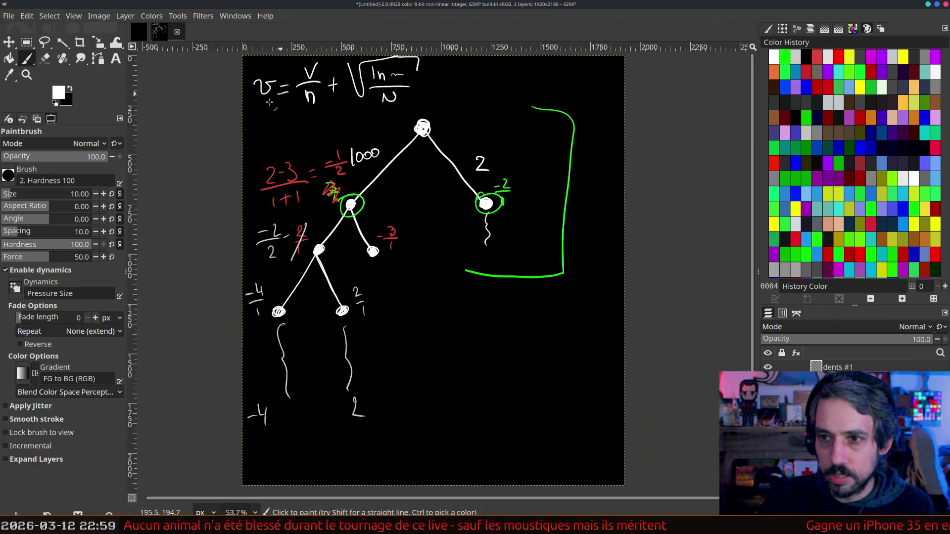
# - Bracket the V/n and square-root terms underneath, and box the 1000 and the 2
pyautogui.moveTo(331, 98); pyautogui.dragTo(418, 103)
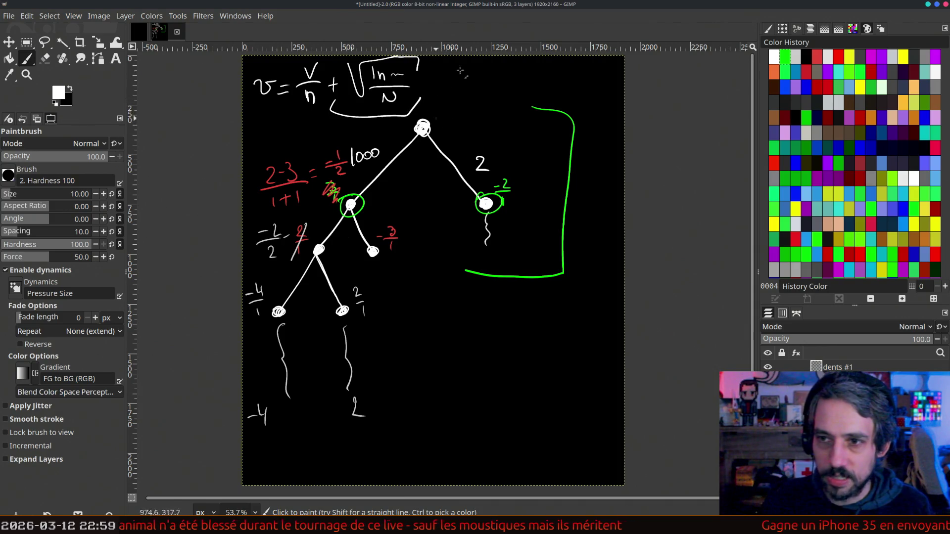
pyautogui.moveTo(294, 103)
pyautogui.mouseDown()
pyautogui.moveTo(321, 114)
pyautogui.moveTo(326, 99)
pyautogui.mouseUp()
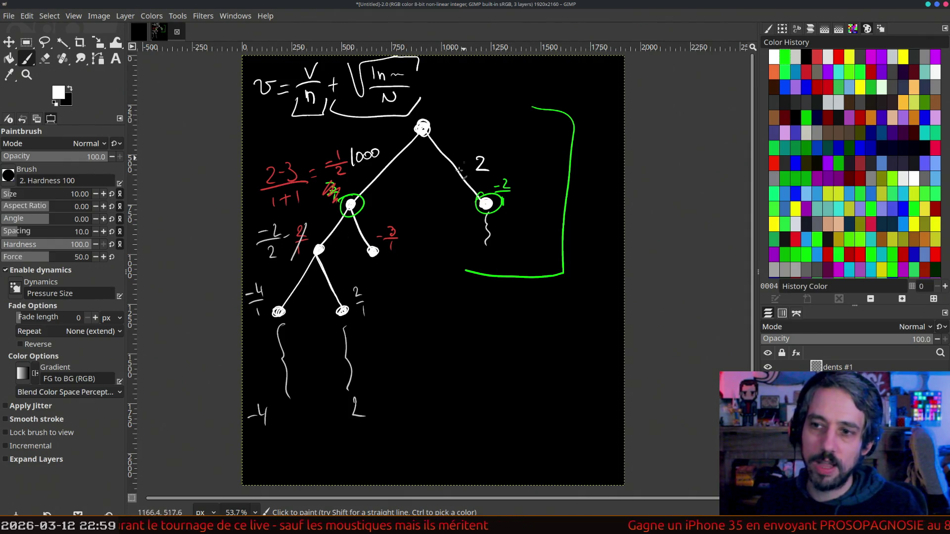
pyautogui.moveTo(351, 141); pyautogui.dragTo(369, 136)
pyautogui.moveTo(463, 148); pyautogui.dragTo(466, 143)
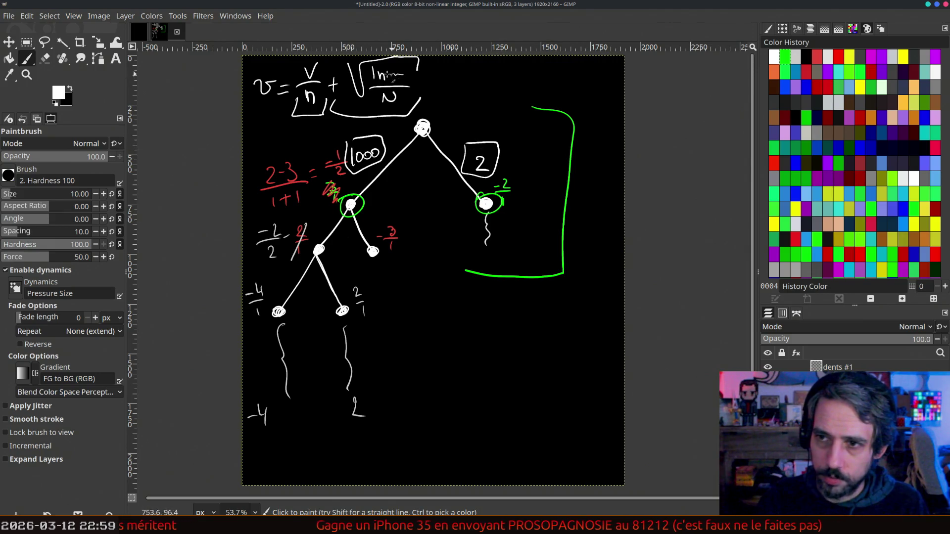
# - Correct ln to lg under the square root
pyautogui.moveTo(392, 81); pyautogui.dragTo(403, 77)
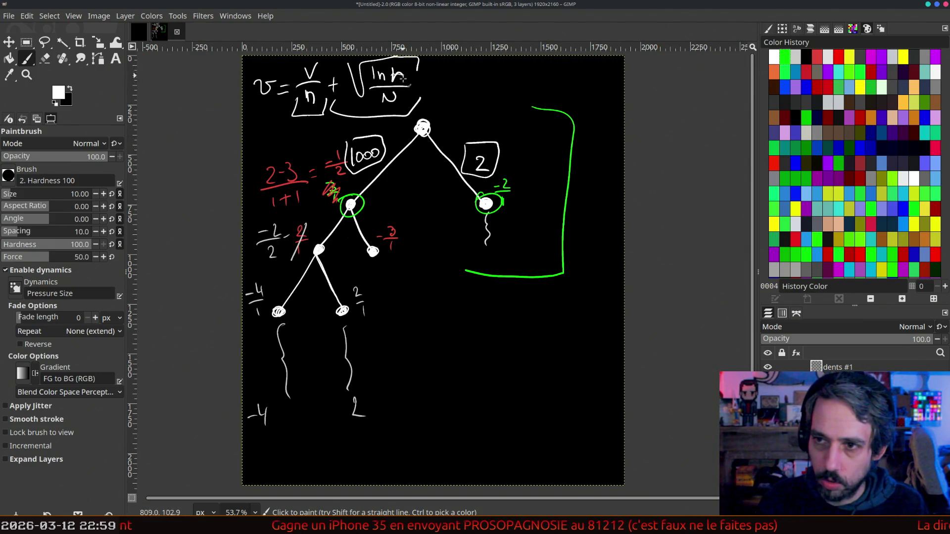
pyautogui.moveTo(379, 77)
pyautogui.mouseDown()
pyautogui.moveTo(385, 87)
pyautogui.moveTo(394, 79)
pyautogui.moveTo(376, 66)
pyautogui.mouseUp()
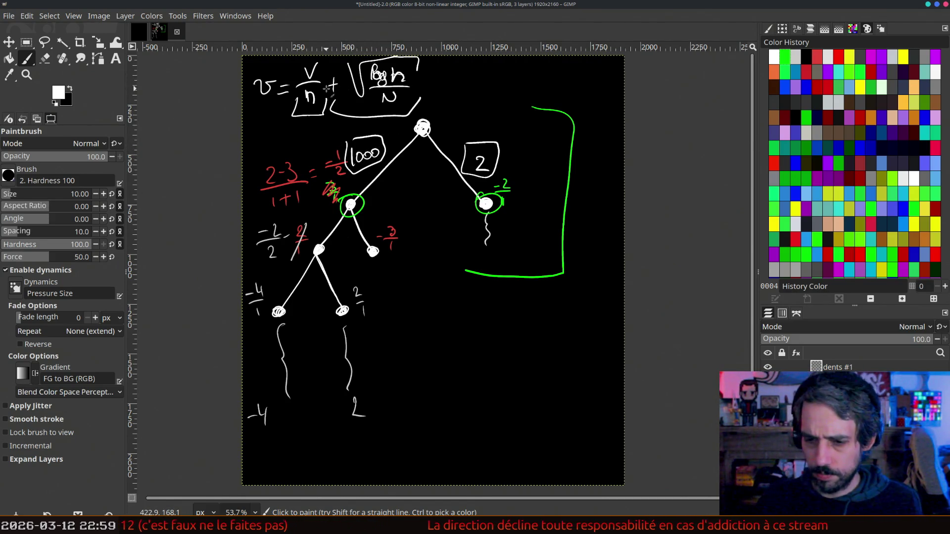
pyautogui.hotkey('alt', 'Tab')
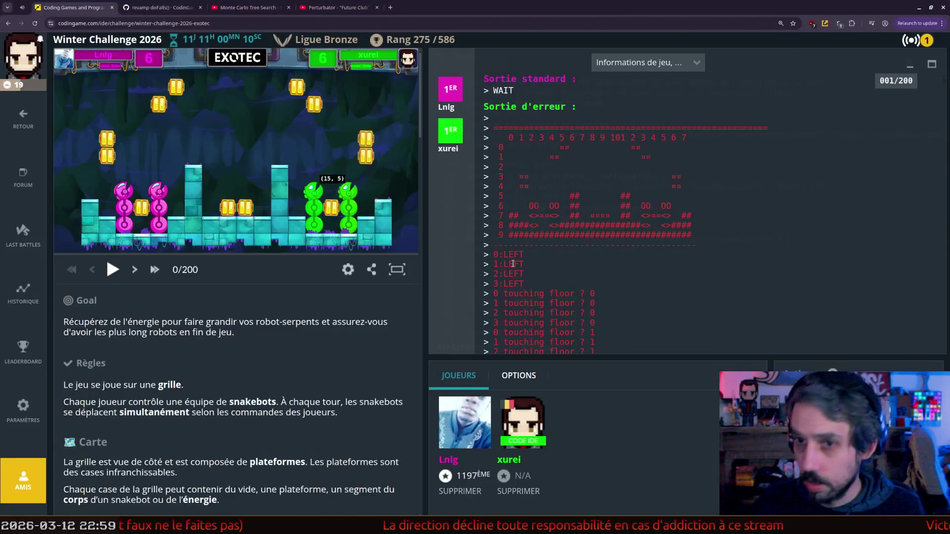
# - Check the UCB1 formula in the YouTube Monte Carlo Tree Search lecture, then return to GIMP
pyautogui.click(287, 6)
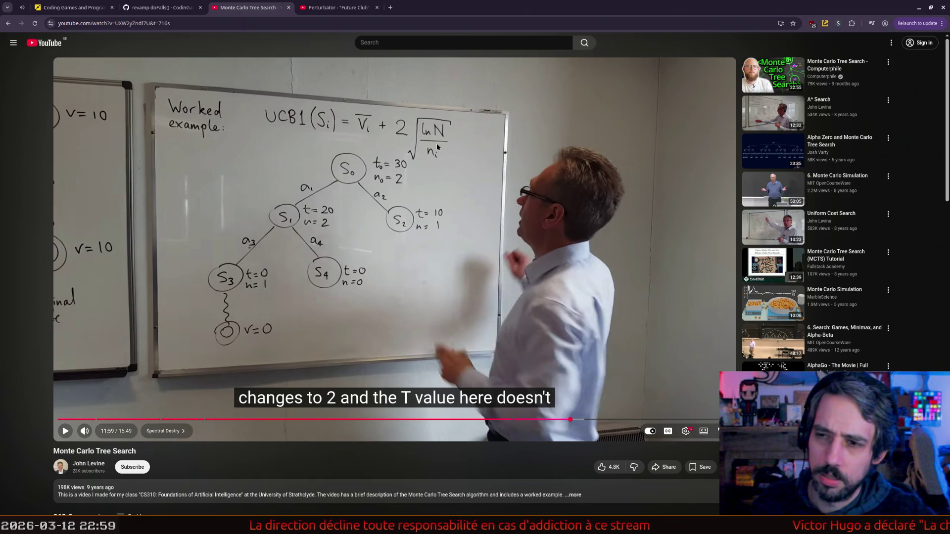
pyautogui.hotkey('alt', 'Tab')
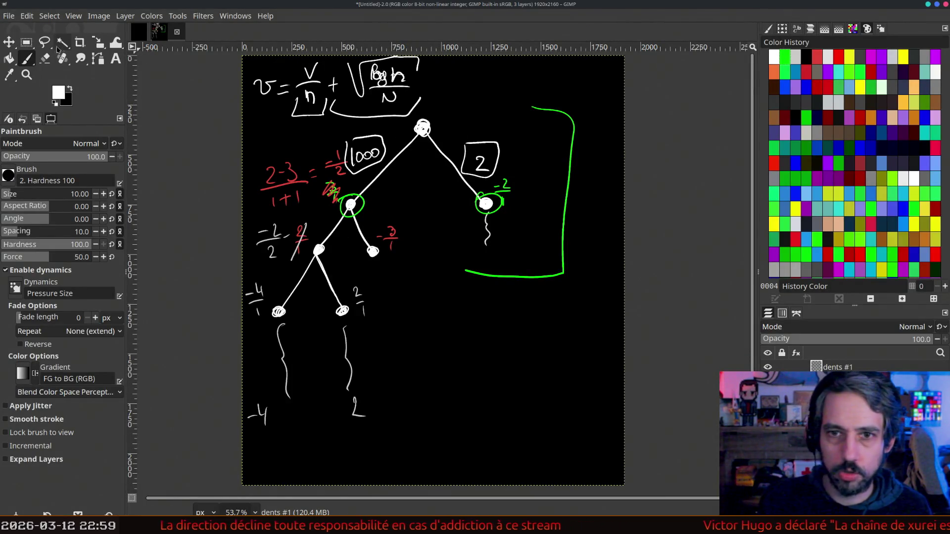
# - Erase the wrong letters in the square root and repaint them as lg N over n
pyautogui.click(45, 58)
pyautogui.moveTo(391, 81)
pyautogui.mouseDown()
pyautogui.moveTo(404, 78)
pyautogui.moveTo(391, 75)
pyautogui.moveTo(394, 95)
pyautogui.mouseUp()
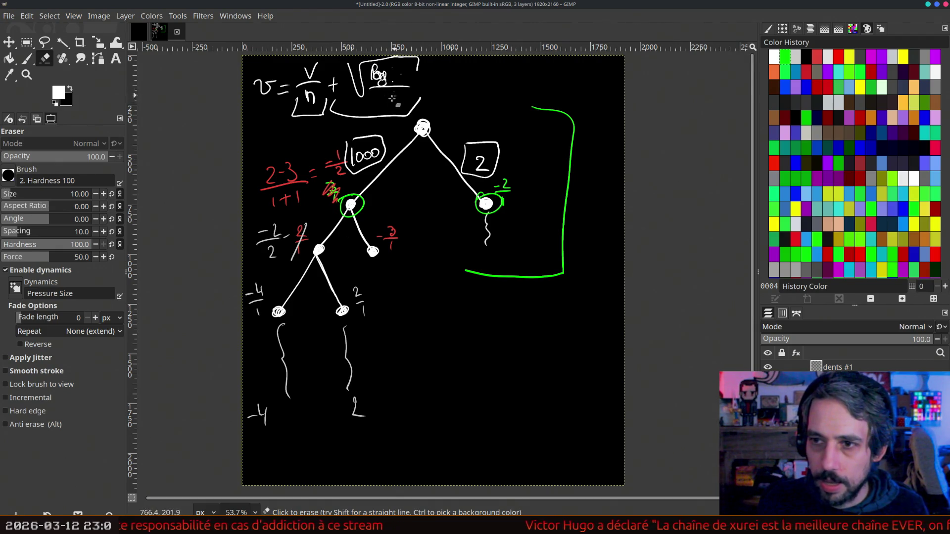
pyautogui.press('p')
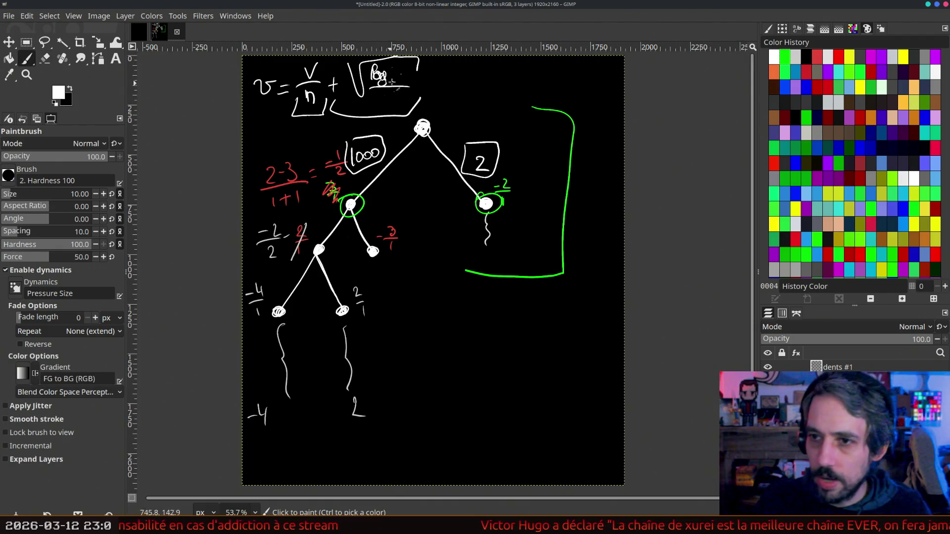
pyautogui.moveTo(404, 84); pyautogui.dragTo(404, 69)
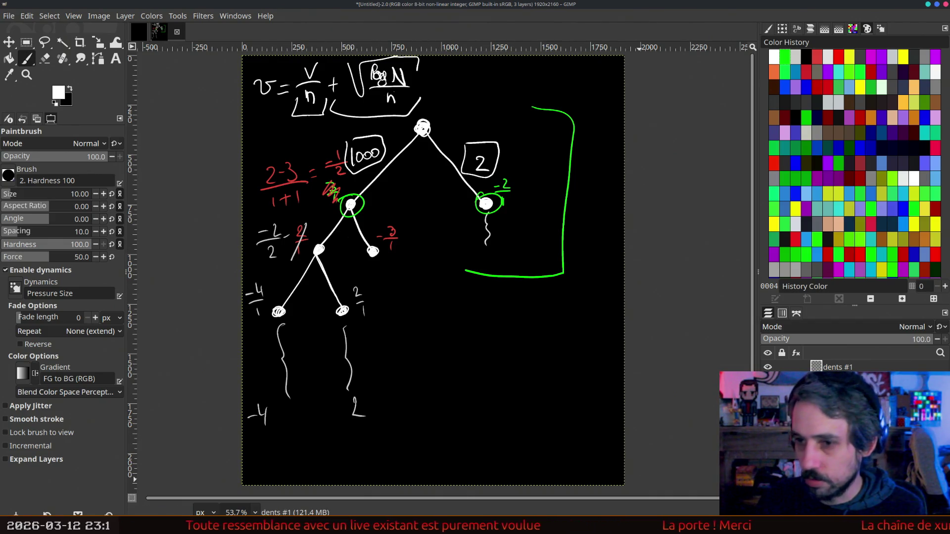
# - Bring Chrome to the front on the CodinGame challenge page
pyautogui.moveTo(646, 527)
pyautogui.click(646, 462)
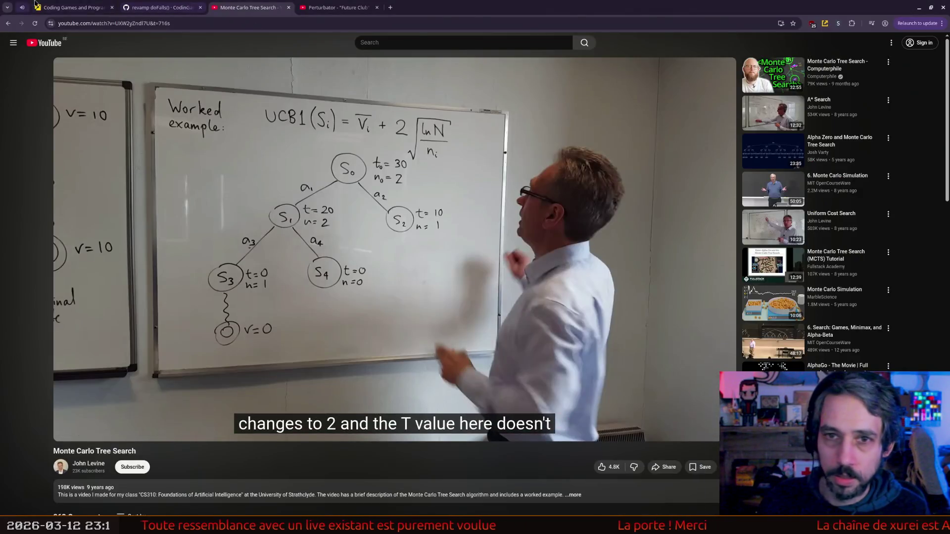
pyautogui.click(74, 8)
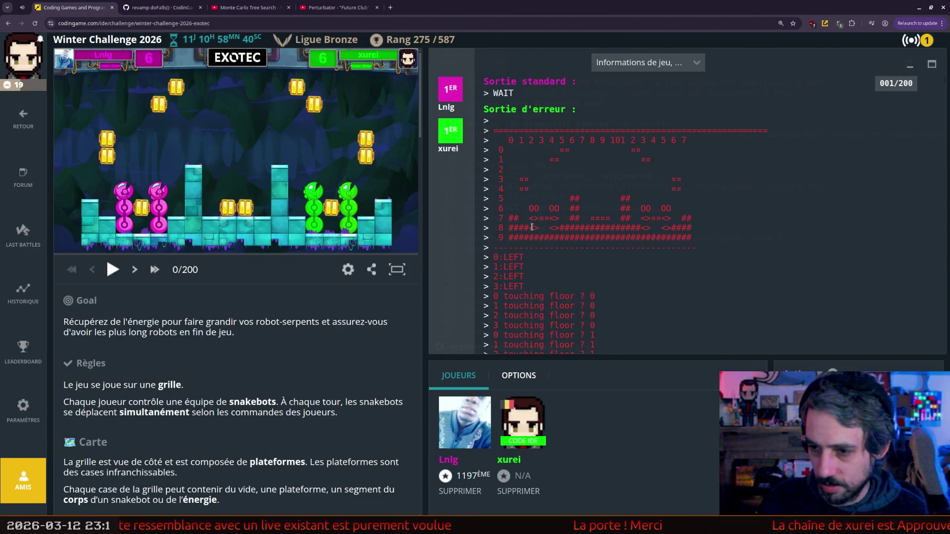
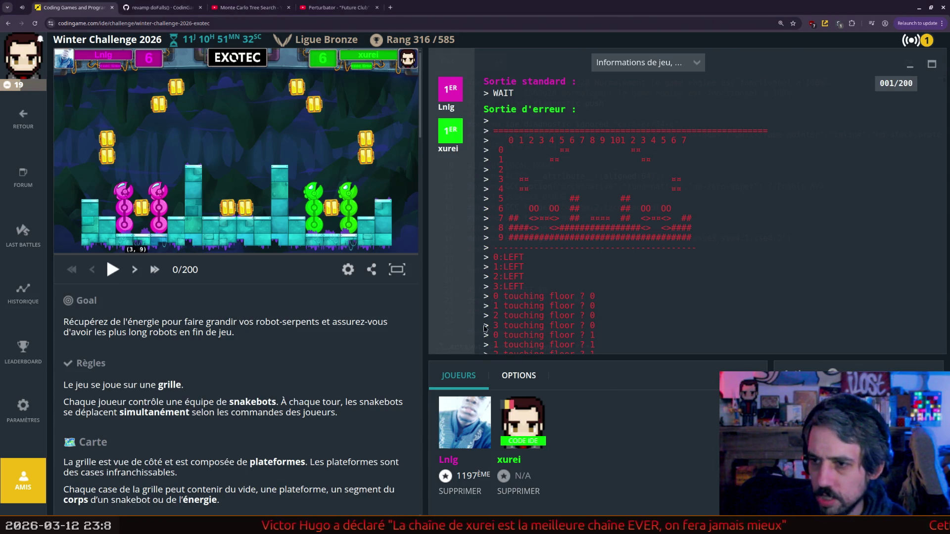
# - Back in GIMP, add a new layer over the old tree and fill it black
pyautogui.scroll(-2, 562, 149)
pyautogui.scroll(-2, 561, 150)
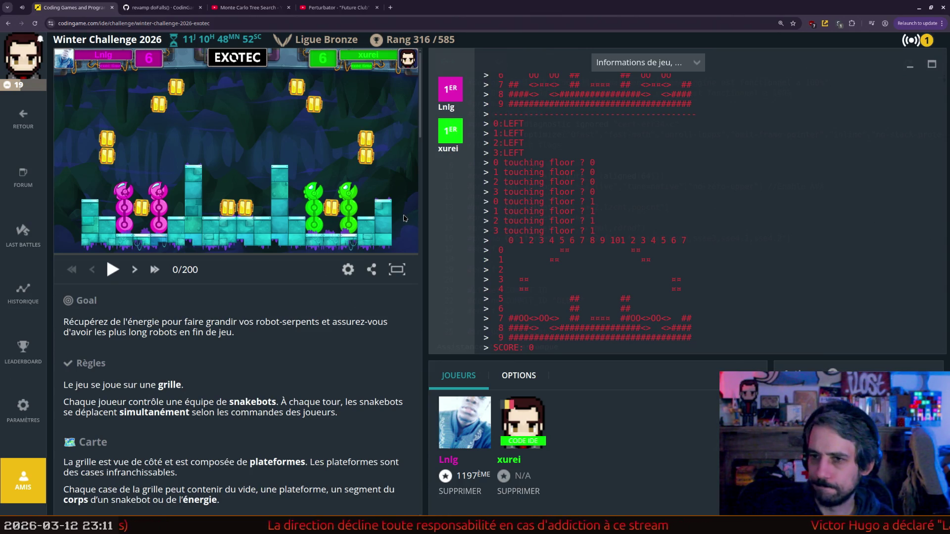
pyautogui.hotkey('alt', 'Tab')
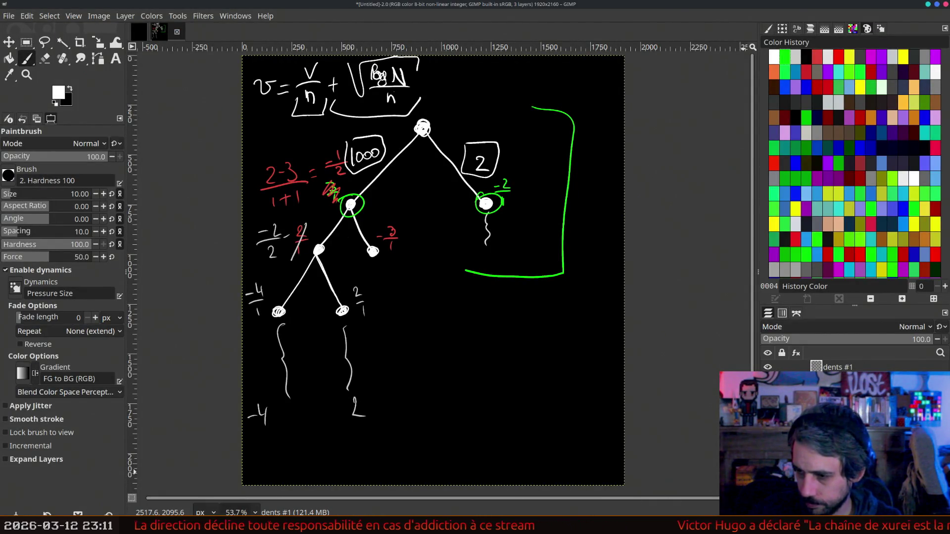
pyautogui.hotkey('shift', 'ctrl', 'n')
pyautogui.click(601, 389)
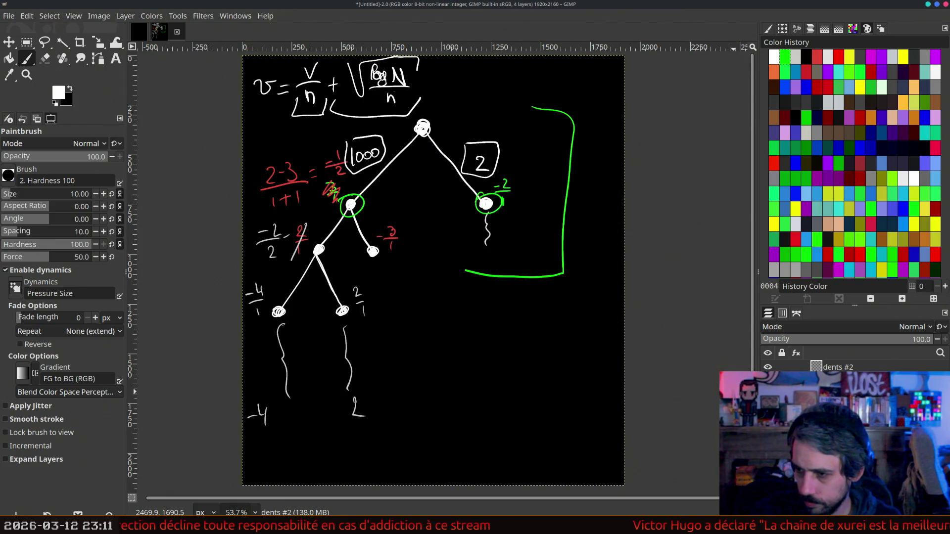
pyautogui.hotkey('ctrl', '.')
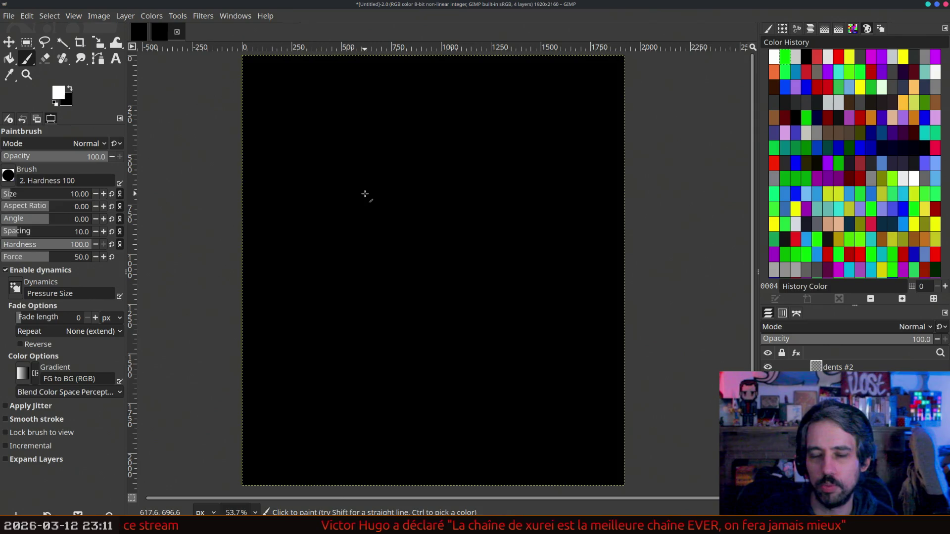
# - Sketch a white tree root with four fanning branches and a node on the middle branch
pyautogui.moveTo(424, 132); pyautogui.dragTo(317, 202)
pyautogui.moveTo(422, 138)
pyautogui.mouseDown()
pyautogui.moveTo(403, 187)
pyautogui.moveTo(424, 202)
pyautogui.moveTo(490, 207)
pyautogui.moveTo(488, 198)
pyautogui.mouseUp()
pyautogui.moveTo(430, 203); pyautogui.dragTo(425, 204)
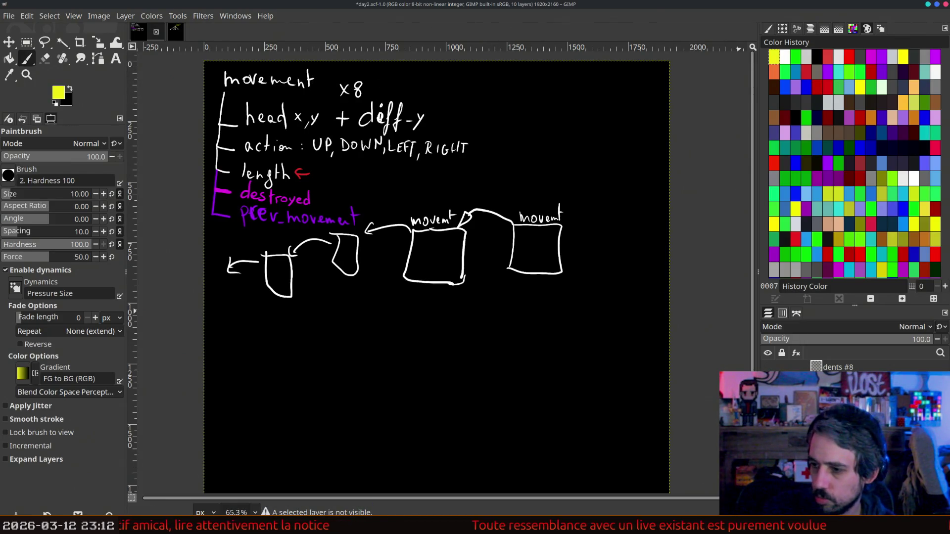
# - Circle x8 in yellow on the day2 notes, then draw a yellow box below the untitled tree
pyautogui.press('pagedown')
pyautogui.moveTo(349, 73); pyautogui.dragTo(326, 88)
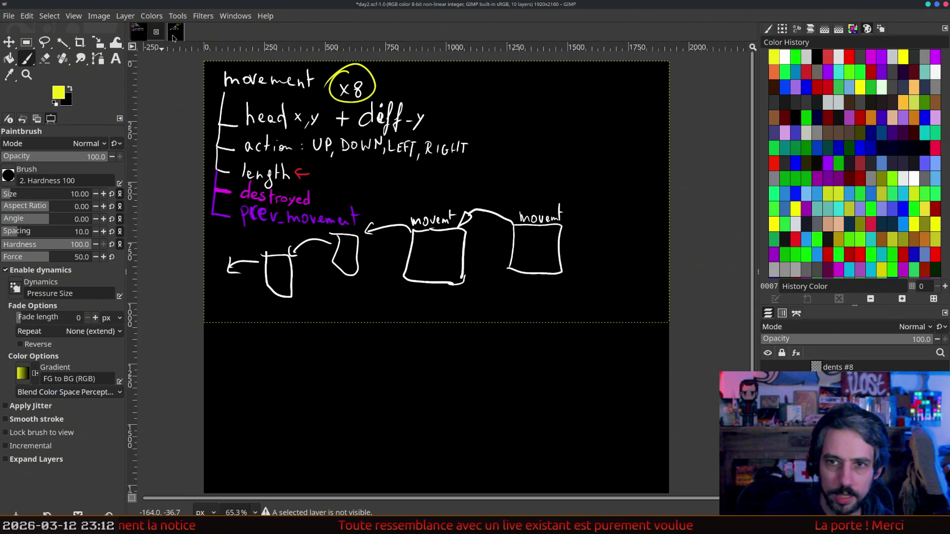
pyautogui.click(173, 31)
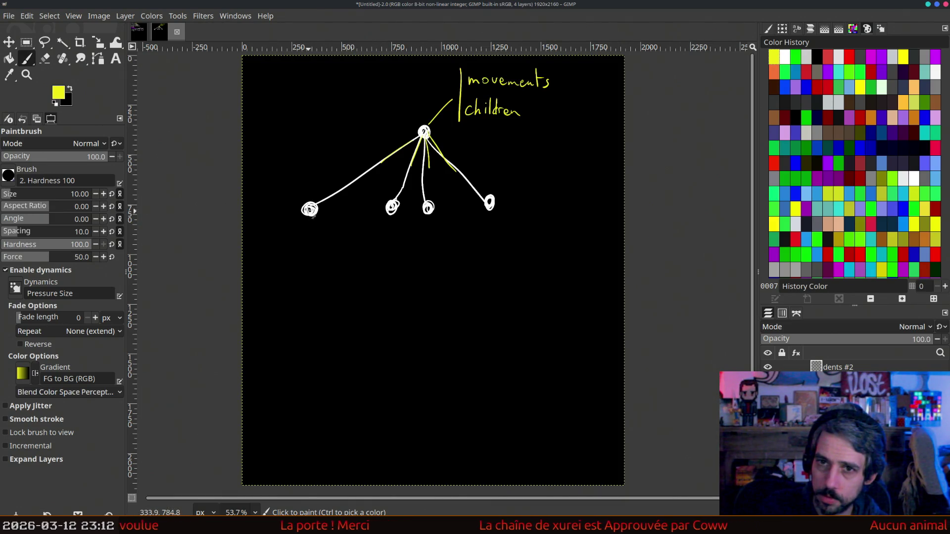
pyautogui.click(138, 31)
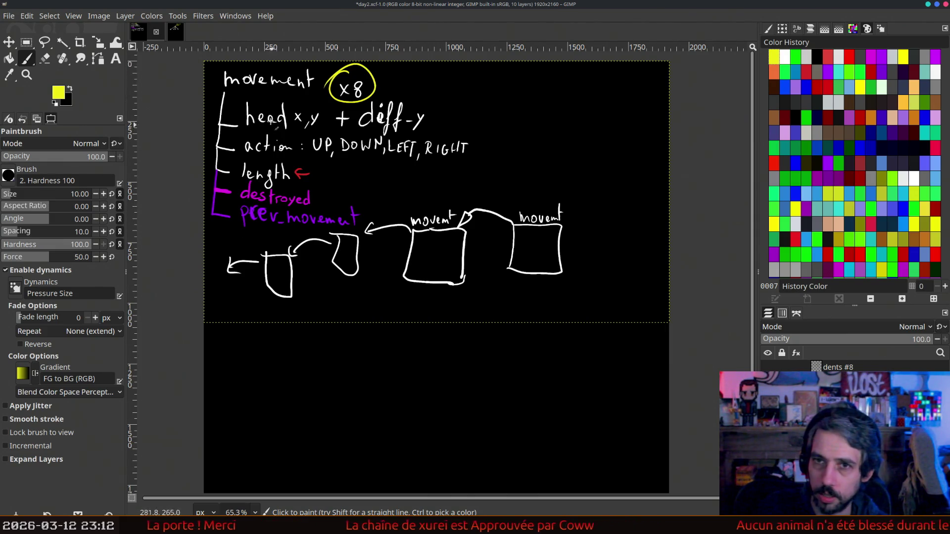
pyautogui.click(174, 32)
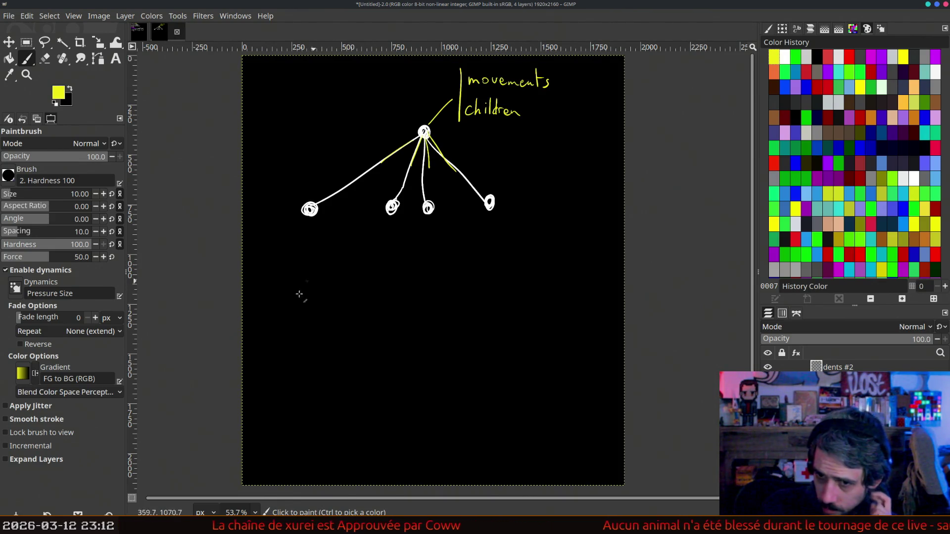
pyautogui.moveTo(327, 266)
pyautogui.mouseDown()
pyautogui.moveTo(302, 259)
pyautogui.moveTo(300, 310)
pyautogui.mouseUp()
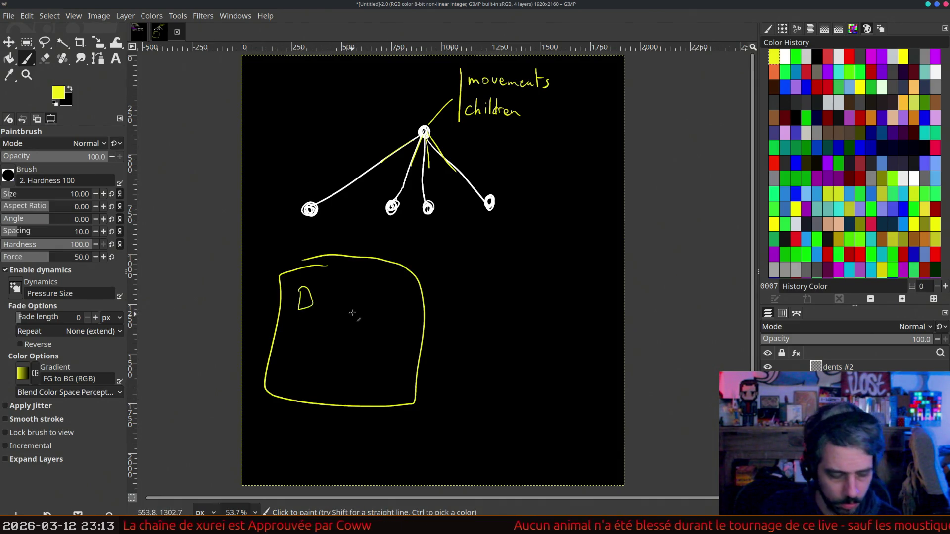
# - Undo the yellow box and draw a vertical list line with two dashes below the tree
pyautogui.hotkey('ctrl', 'z')
pyautogui.hotkey('ctrl', 'z')
pyautogui.hotkey('ctrl', 'z')
pyautogui.moveTo(280, 266); pyautogui.dragTo(275, 391)
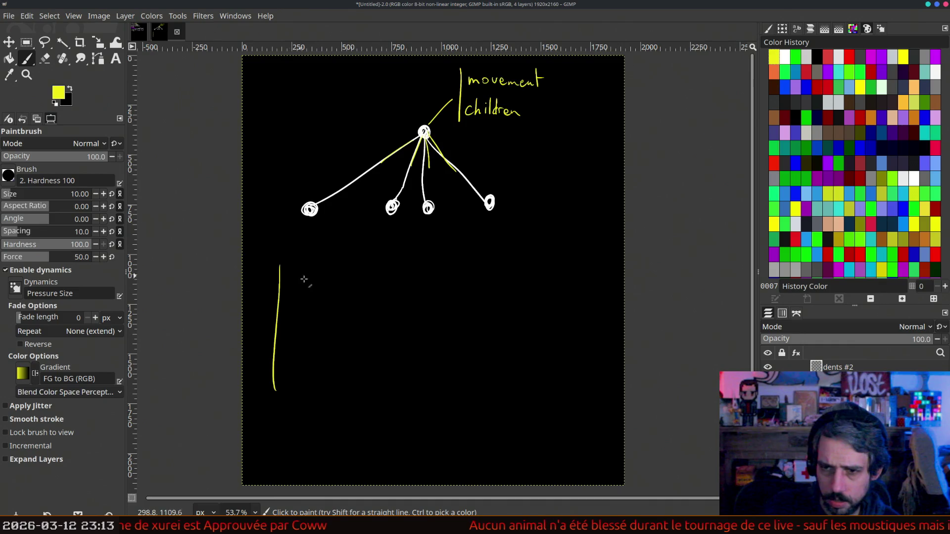
pyautogui.moveTo(293, 280); pyautogui.dragTo(306, 281)
pyautogui.moveTo(293, 298); pyautogui.dragTo(304, 298)
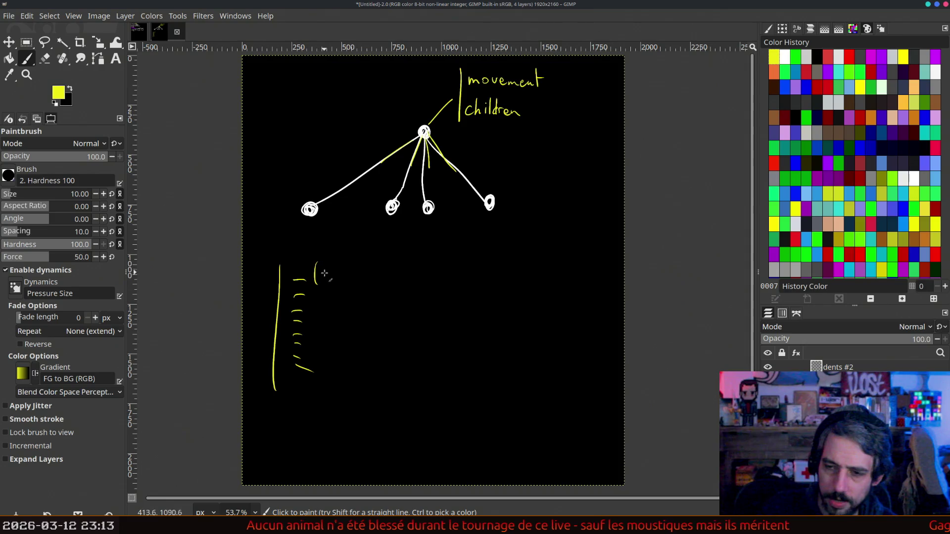
# - Write '(4,7) & head==(4,7) →(4,7)' in yellow and cross out the final (4,7)
pyautogui.moveTo(350, 269)
pyautogui.mouseDown()
pyautogui.moveTo(344, 285)
pyautogui.moveTo(359, 286)
pyautogui.mouseUp()
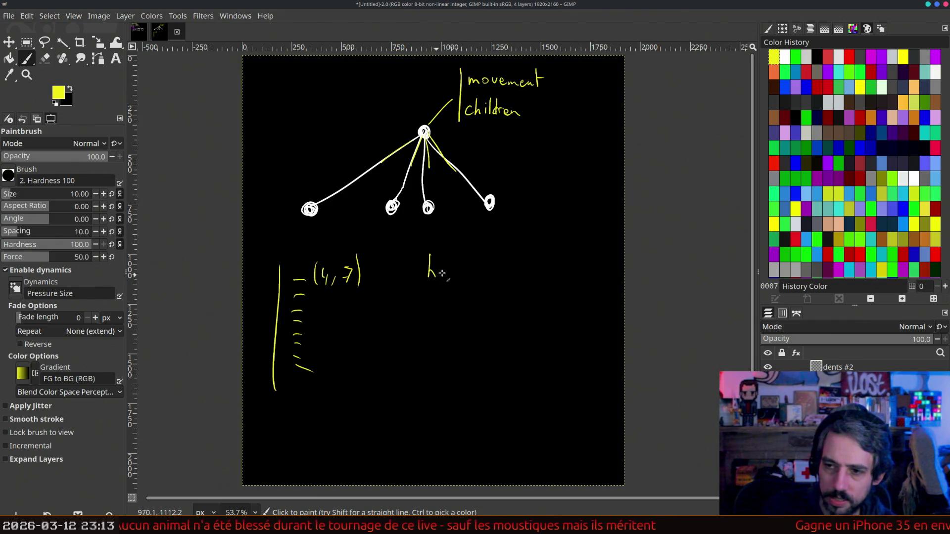
pyautogui.moveTo(453, 271); pyautogui.dragTo(471, 271)
pyautogui.moveTo(464, 276)
pyautogui.mouseDown()
pyautogui.moveTo(510, 282)
pyautogui.moveTo(484, 283)
pyautogui.mouseUp()
pyautogui.moveTo(385, 263); pyautogui.dragTo(402, 284)
pyautogui.moveTo(530, 270); pyautogui.dragTo(542, 276)
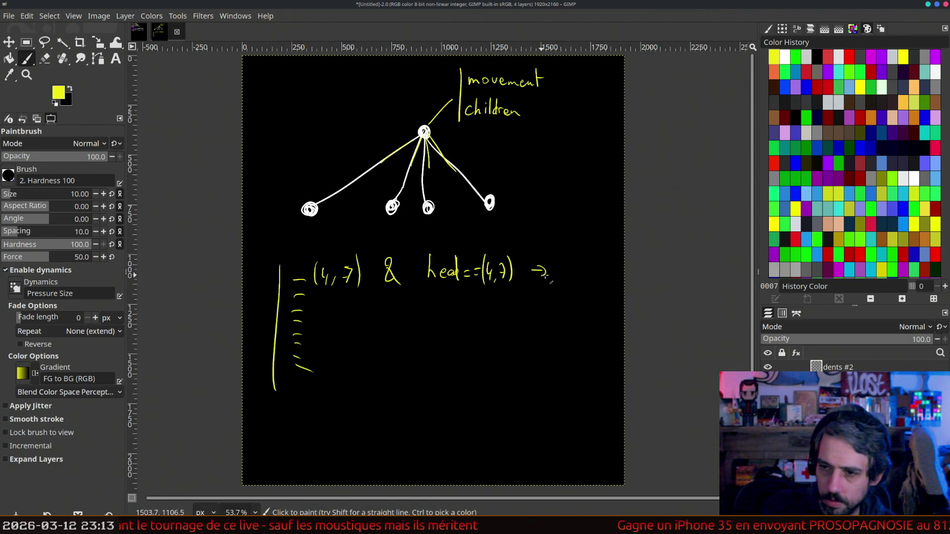
pyautogui.moveTo(580, 251); pyautogui.dragTo(586, 281)
pyautogui.moveTo(541, 240); pyautogui.dragTo(596, 284)
pyautogui.moveTo(602, 250); pyautogui.dragTo(542, 284)
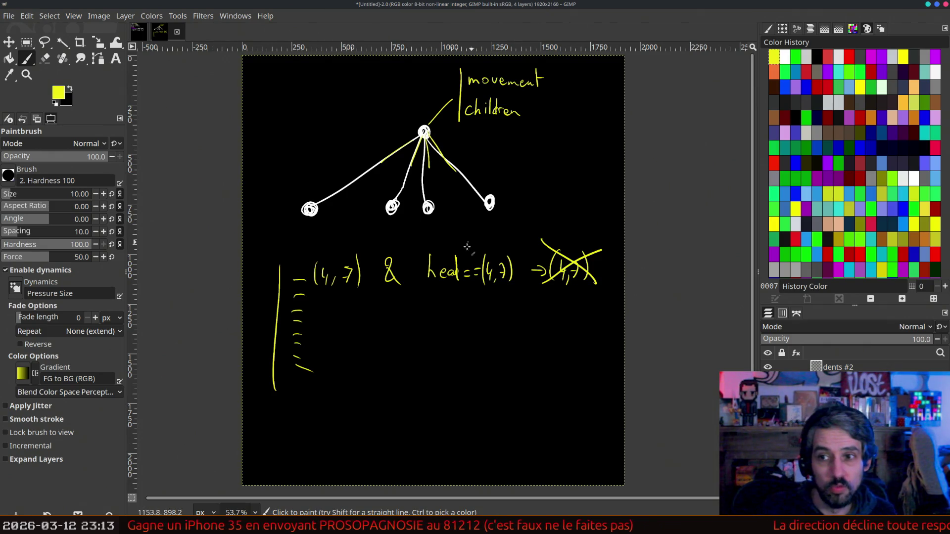
# - Extend the arrow above movement, underline mvnt in red, and add another yellow arrow
pyautogui.moveTo(456, 62)
pyautogui.mouseDown()
pyautogui.moveTo(393, 66)
pyautogui.moveTo(377, 78)
pyautogui.moveTo(389, 68)
pyautogui.mouseUp()
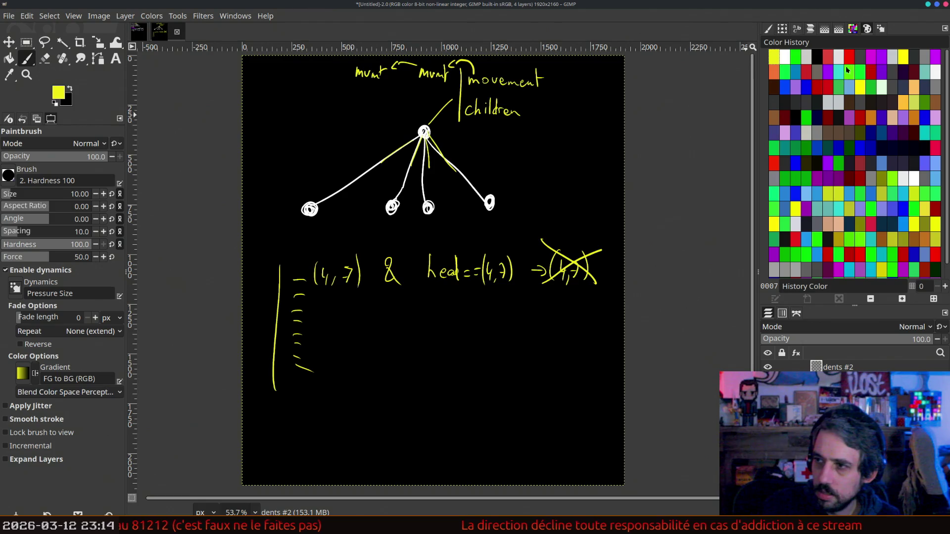
pyautogui.click(827, 56)
pyautogui.moveTo(350, 83); pyautogui.dragTo(386, 85)
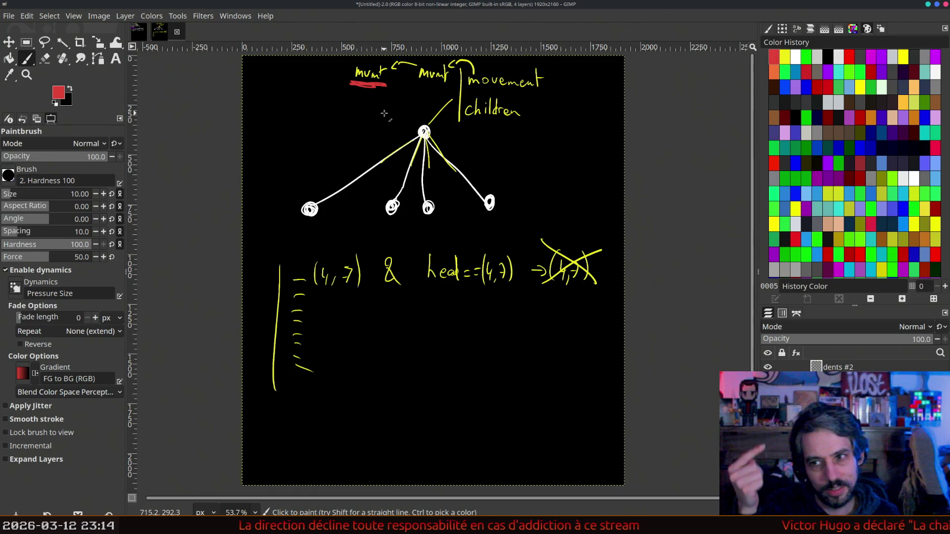
pyautogui.click(784, 59)
pyautogui.moveTo(350, 64); pyautogui.dragTo(268, 68)
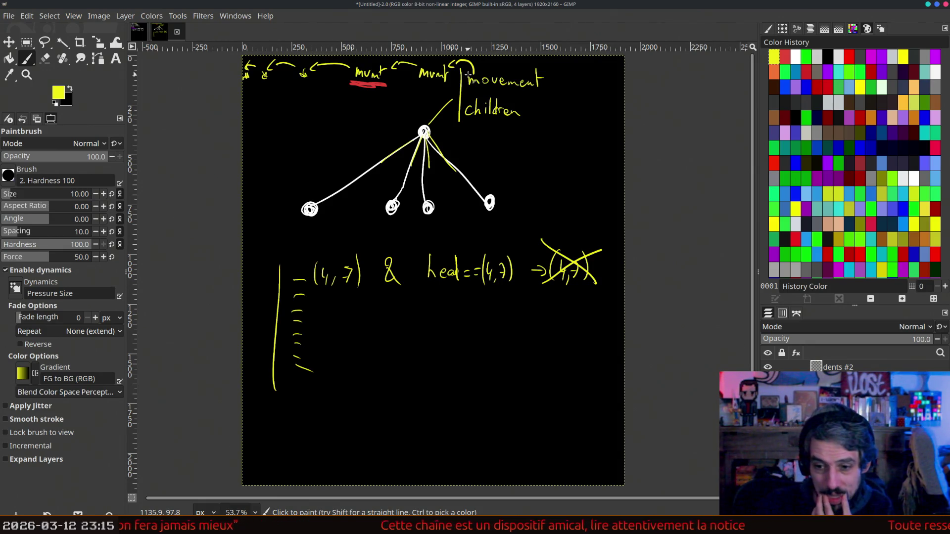
# - Return to the WinterChallenge2026-Exotec commit list on main in the browser
pyautogui.hotkey('alt', 'Tab')
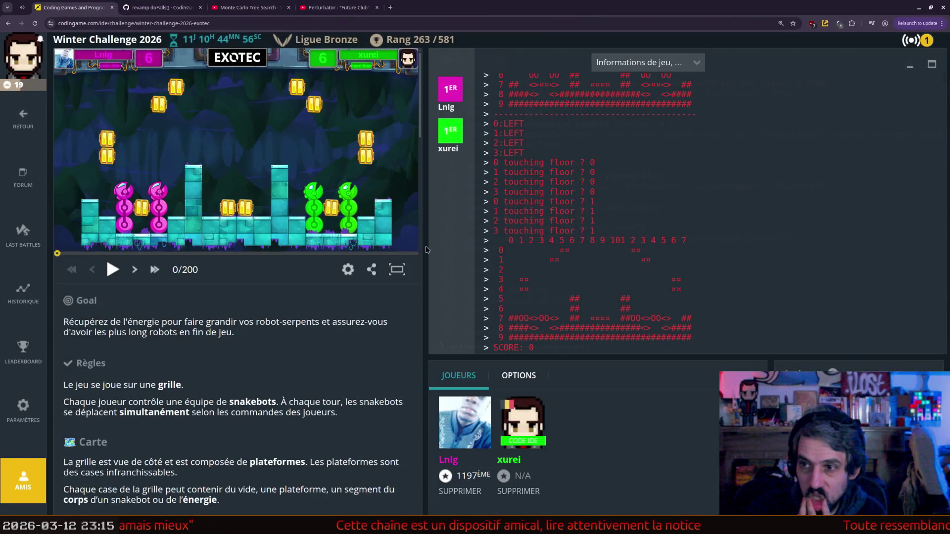
pyautogui.click(179, 2)
pyautogui.hotkey('alt', 'Left')
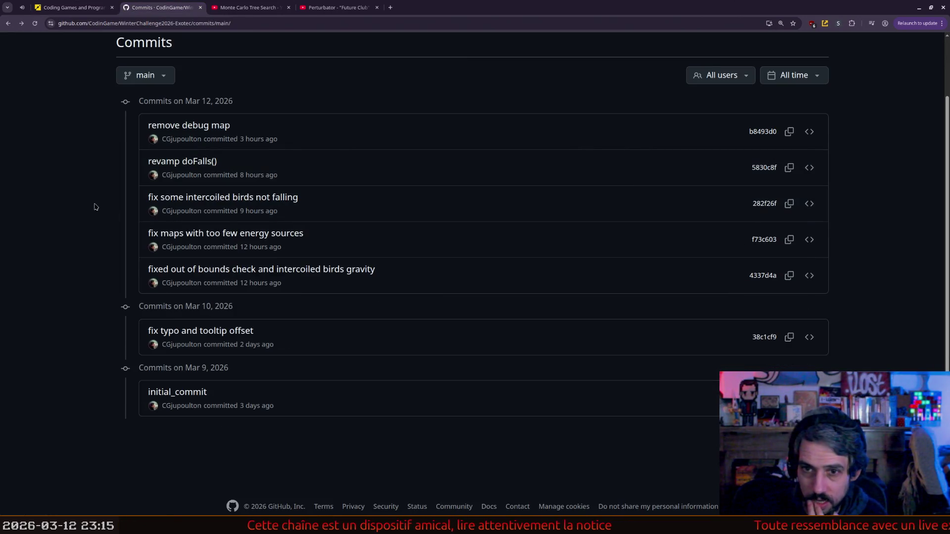
# - Browse src/main/java/com/codingame/game and open Referee.java to read its code
pyautogui.scroll(2, 47, 204)
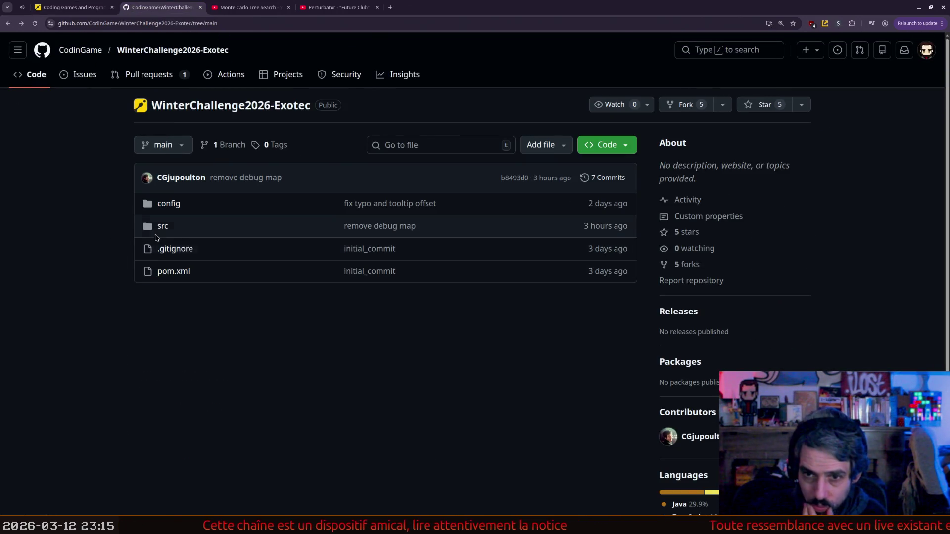
pyautogui.click(159, 224)
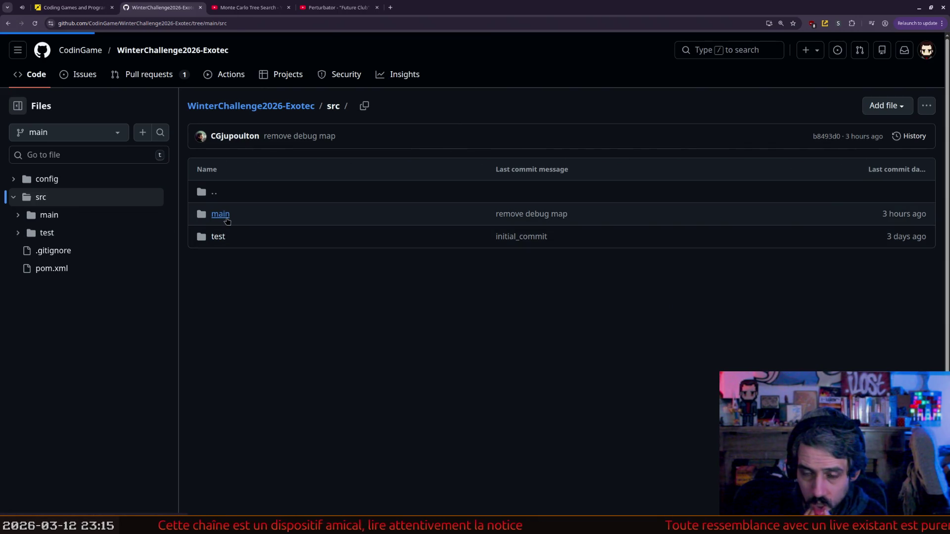
pyautogui.click(219, 213)
pyautogui.click(238, 214)
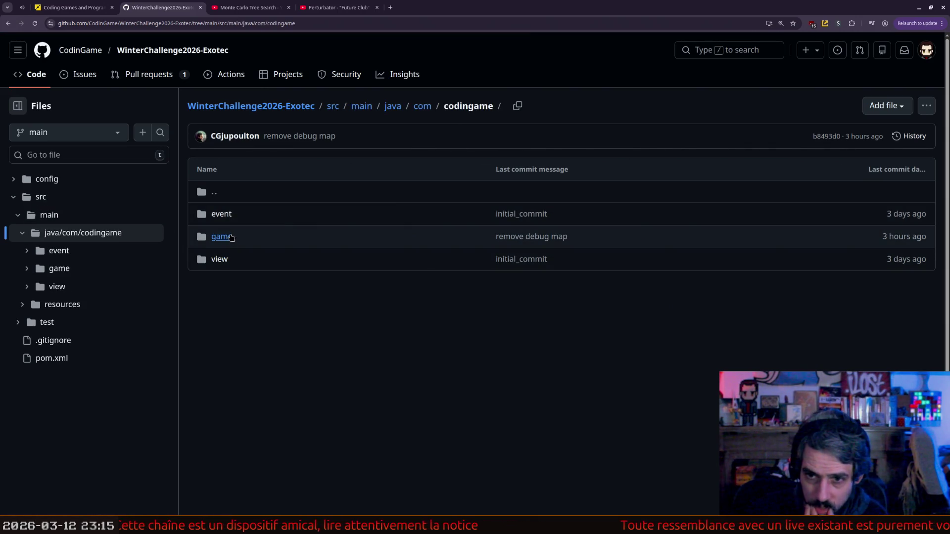
pyautogui.click(228, 237)
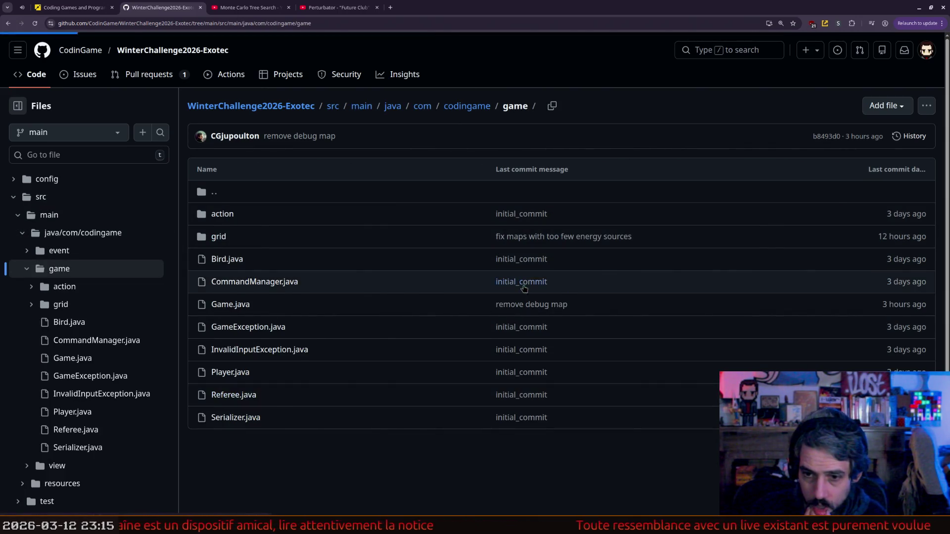
pyautogui.click(234, 395)
pyautogui.scroll(-1, 354, 256)
pyautogui.scroll(-3, 354, 256)
pyautogui.scroll(-2, 354, 256)
pyautogui.scroll(-2, 354, 257)
pyautogui.scroll(-2, 355, 257)
pyautogui.scroll(-1, 354, 257)
pyautogui.scroll(-2, 354, 256)
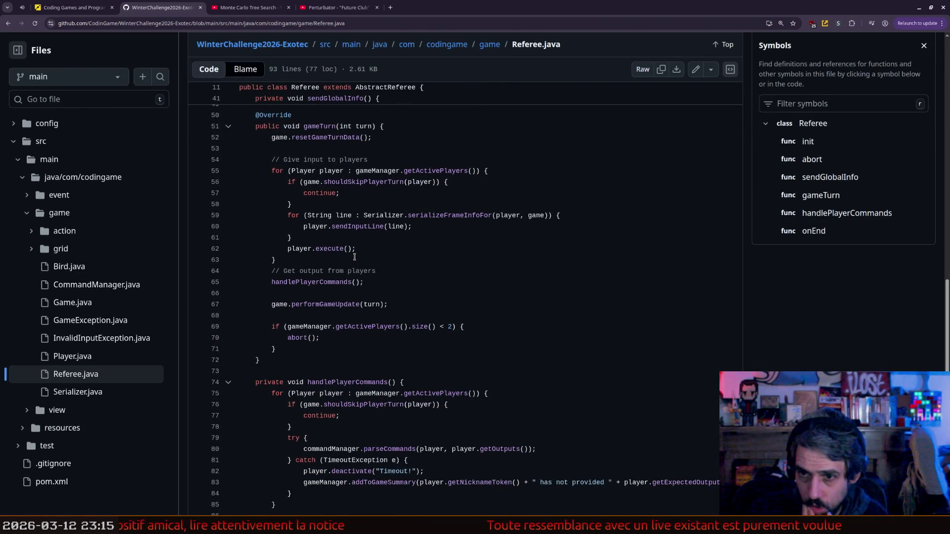
pyautogui.scroll(-3, 354, 257)
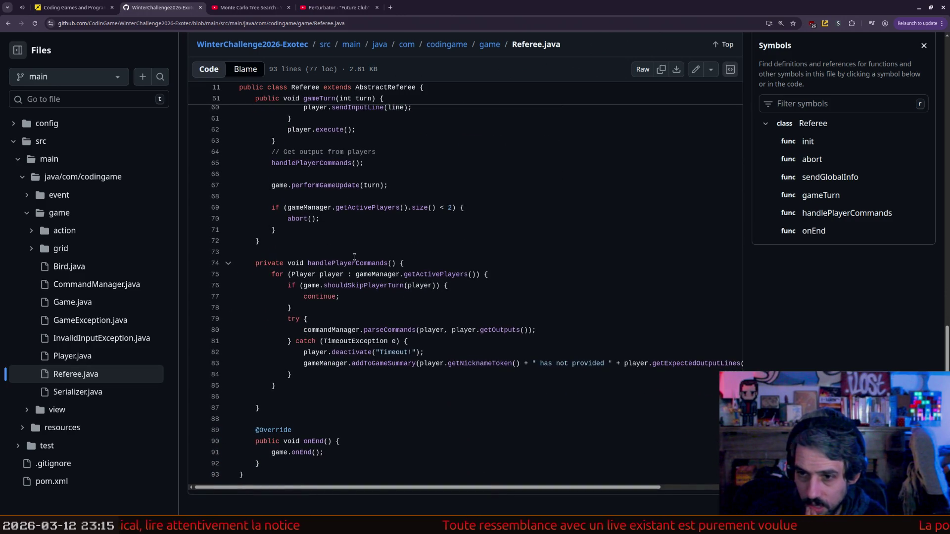
pyautogui.scroll(5, 354, 256)
pyautogui.scroll(1, 354, 256)
pyautogui.scroll(1, 355, 256)
pyautogui.scroll(4, 354, 256)
pyautogui.scroll(3, 354, 256)
pyautogui.scroll(1, 354, 257)
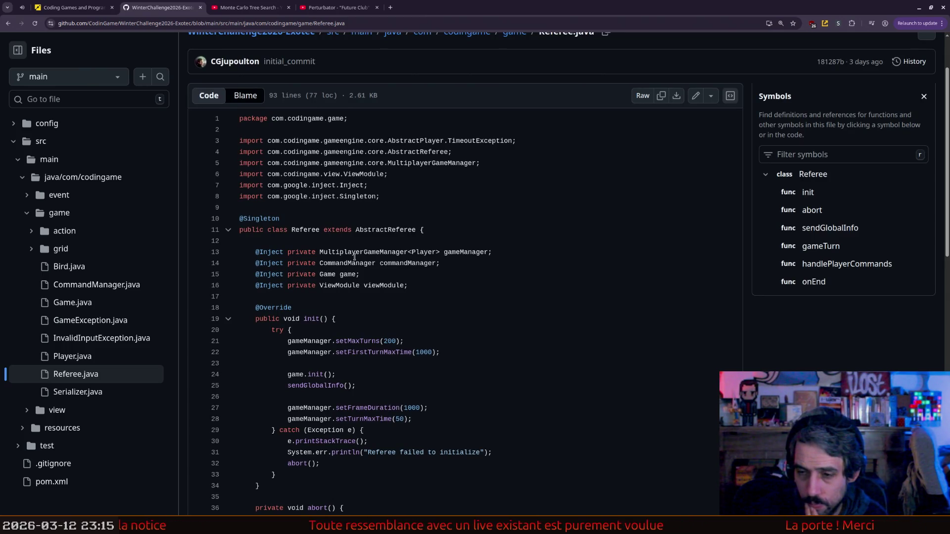
pyautogui.scroll(-2, 354, 257)
pyautogui.scroll(-1, 354, 257)
pyautogui.scroll(-1, 354, 257)
pyautogui.hotkey('alt', 'Left')
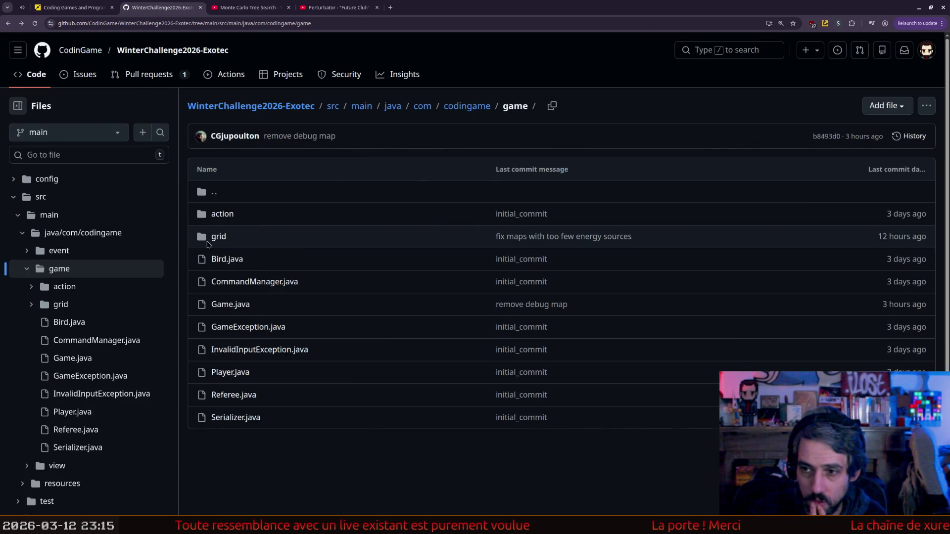
# - Browse back to src/main, look into main resources, then the src/test resources folder
pyautogui.hotkey('alt', 'Left')
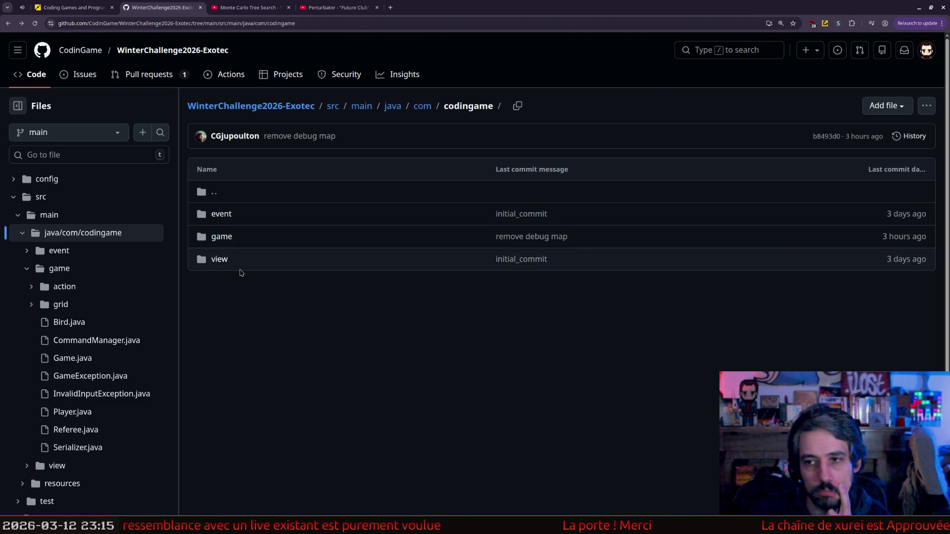
pyautogui.hotkey('alt', 'Left')
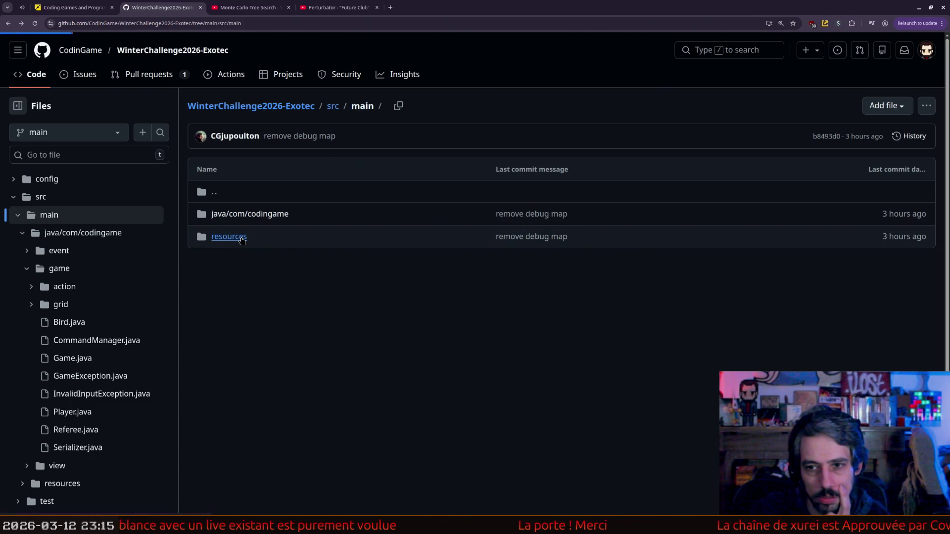
pyautogui.click(242, 238)
pyautogui.hotkey('alt', 'Left')
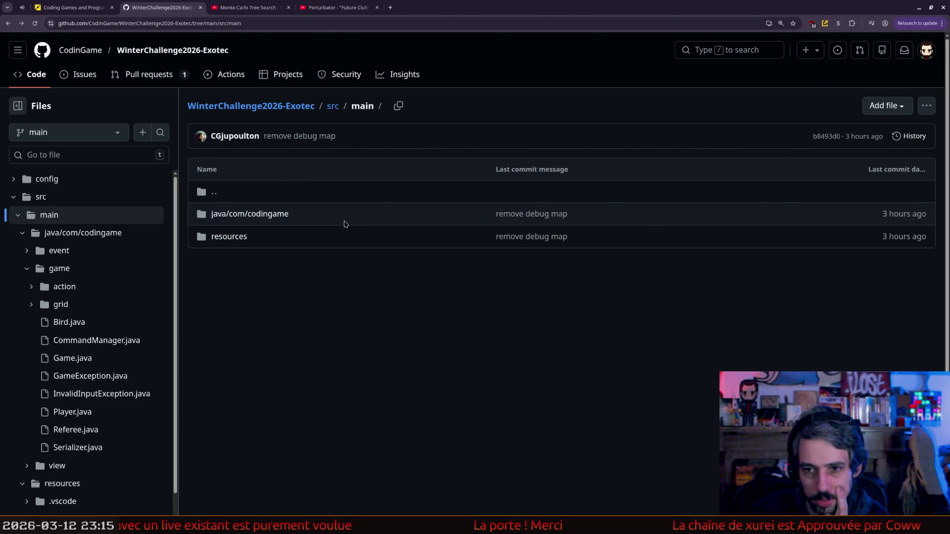
pyautogui.hotkey('alt', 'Left')
pyautogui.click(218, 236)
pyautogui.click(227, 237)
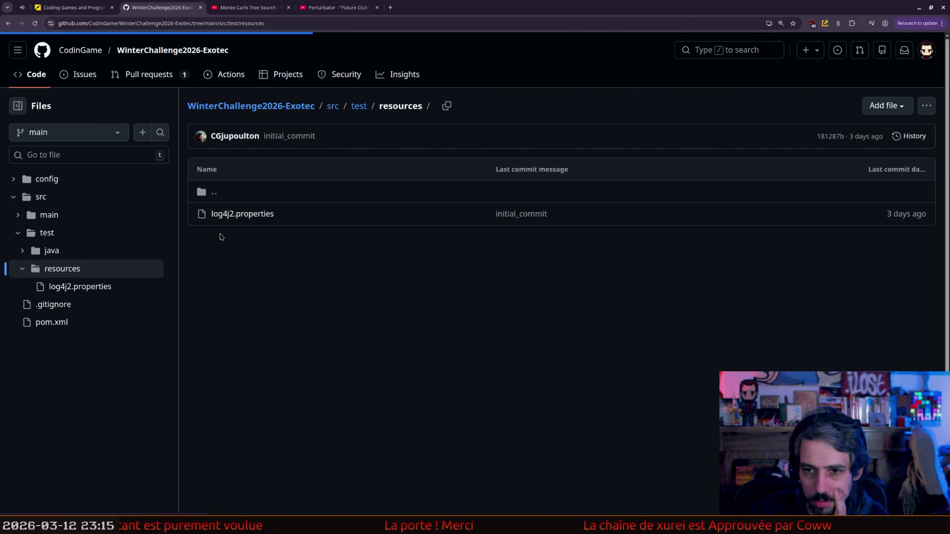
pyautogui.moveTo(234, 215)
pyautogui.mouseDown()
pyautogui.moveTo(262, 281)
pyautogui.moveTo(237, 220)
pyautogui.mouseUp()
pyautogui.hotkey('alt', 'Left')
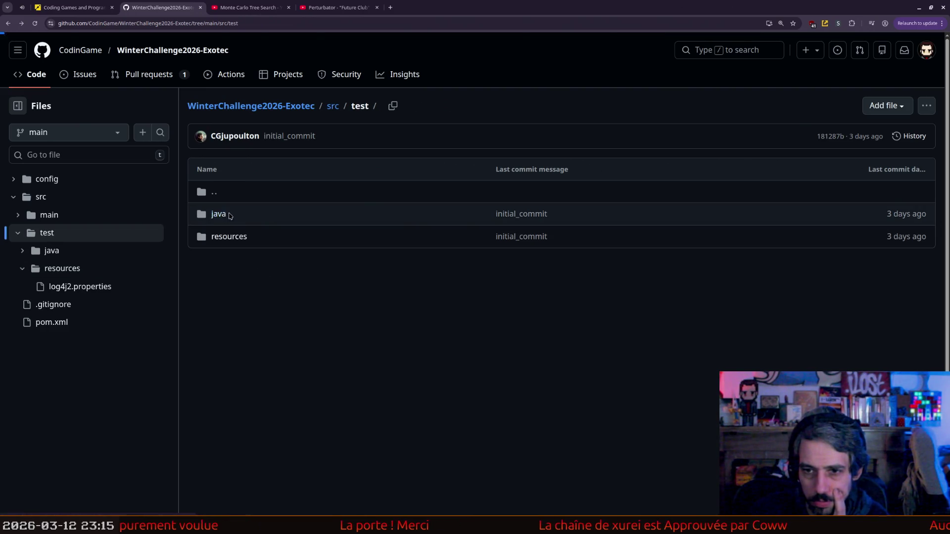
# - Open src/test/java/Main.java and look up the addAgent and MultiplayerGameRunner symbols
pyautogui.click(237, 214)
pyautogui.click(229, 214)
pyautogui.moveTo(355, 227); pyautogui.dragTo(508, 327)
pyautogui.click(443, 357)
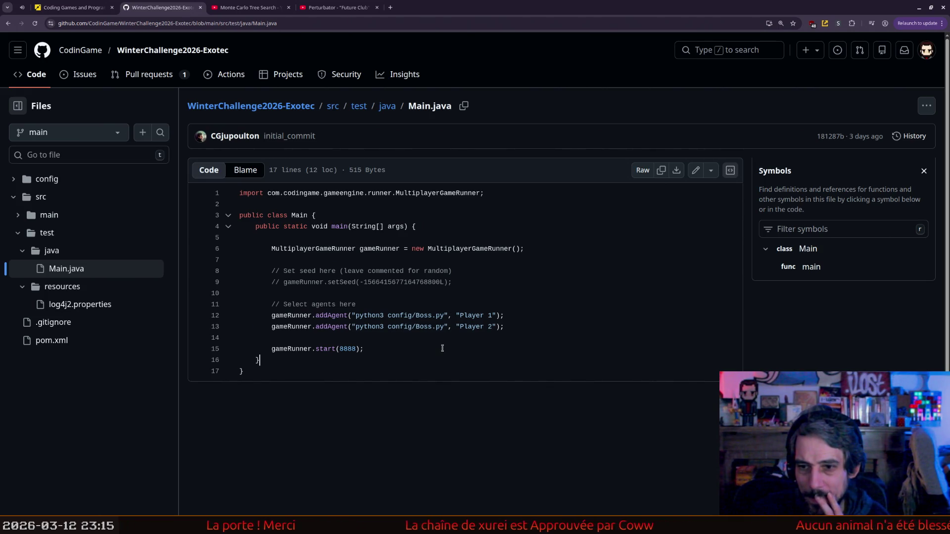
pyautogui.click(330, 315)
pyautogui.click(448, 250)
pyautogui.hotkey('alt', 'Left')
pyautogui.hotkey('alt', 'Left')
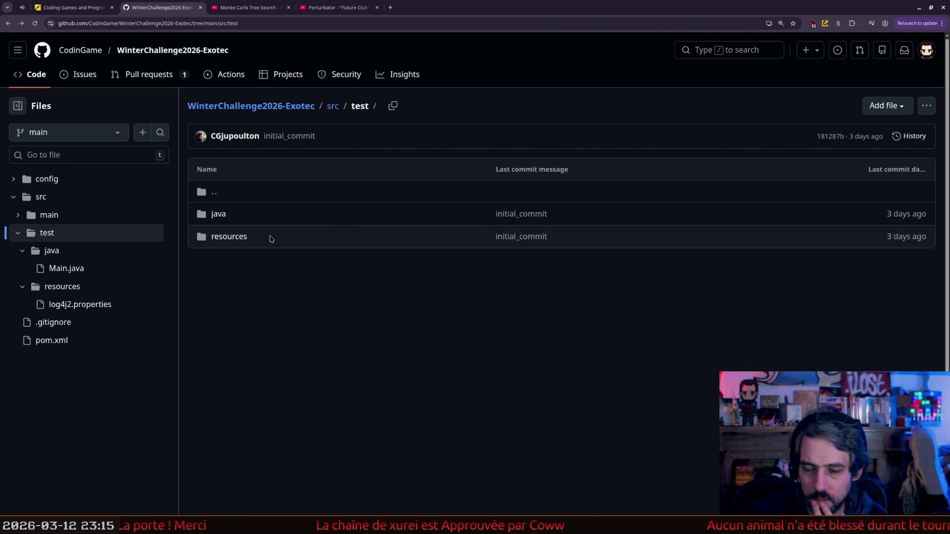
pyautogui.hotkey('alt', 'Left')
# - Open the src/main/java/com/codingame/game package folder, then step back
pyautogui.click(220, 214)
pyautogui.click(225, 216)
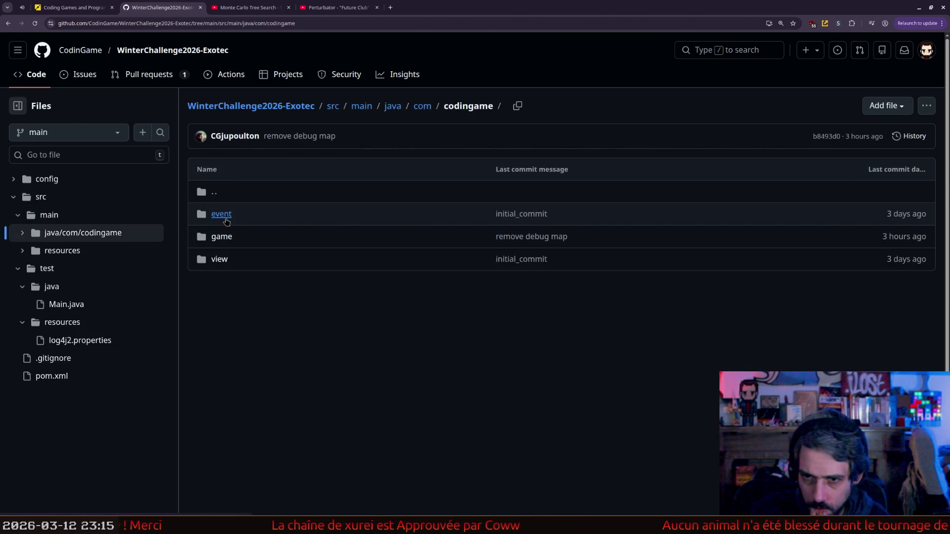
pyautogui.click(222, 237)
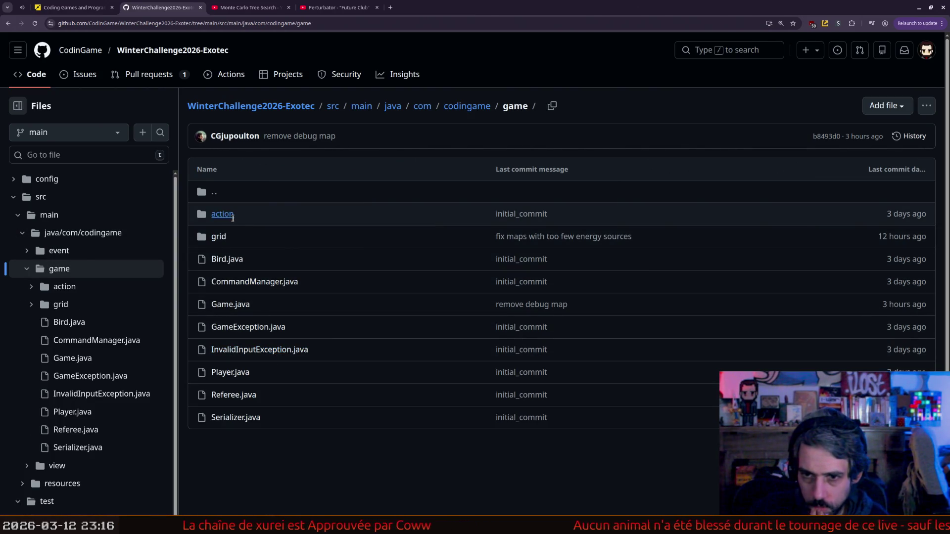
pyautogui.hotkey('alt', 'Left')
pyautogui.hotkey('alt', 'Left')
pyautogui.hotkey('alt', 'Left')
# - Reopen Main.java from src/test/java, then go back to the src folder listing
pyautogui.click(234, 224)
pyautogui.click(218, 235)
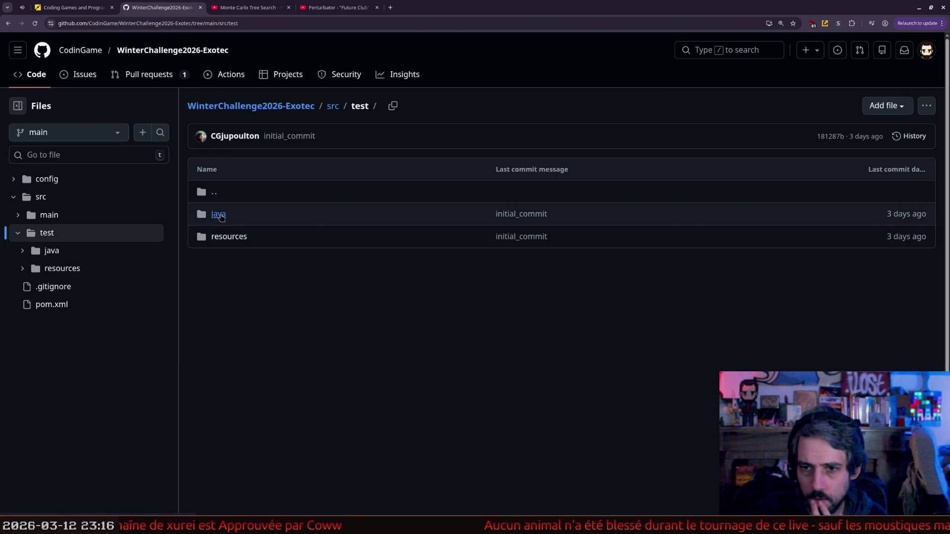
pyautogui.click(217, 214)
pyautogui.click(225, 214)
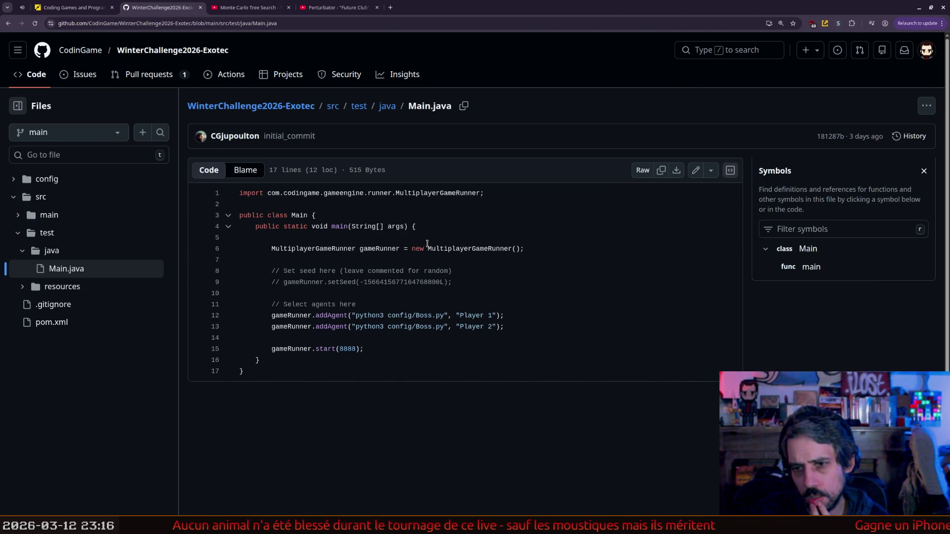
pyautogui.hotkey('alt', 'Left')
pyautogui.hotkey('alt', 'Left')
pyautogui.hotkey('alt', 'Left')
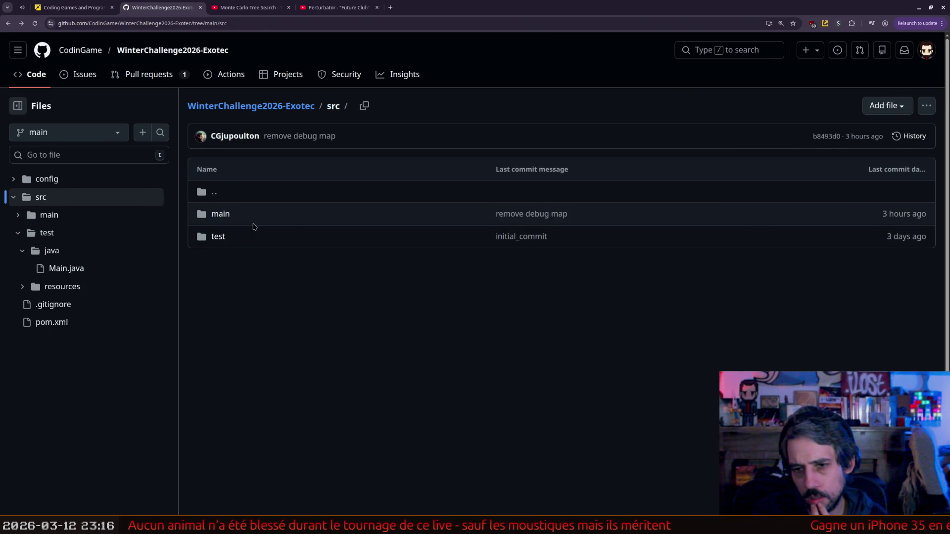
pyautogui.hotkey('alt', 'Left')
# - Open pom.xml and select the com.codingame.gameengine groupId on line 19
pyautogui.click(180, 270)
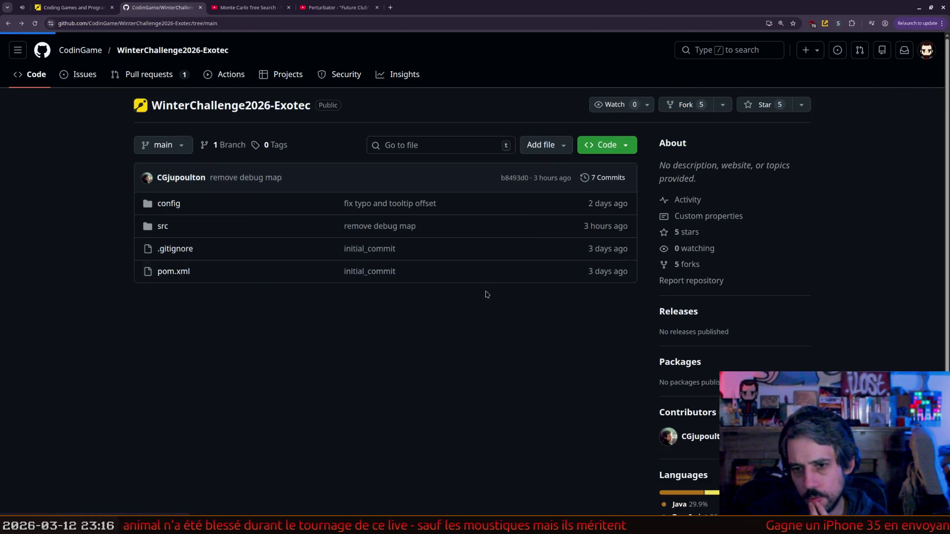
pyautogui.scroll(-2, 451, 277)
pyautogui.scroll(-1, 451, 277)
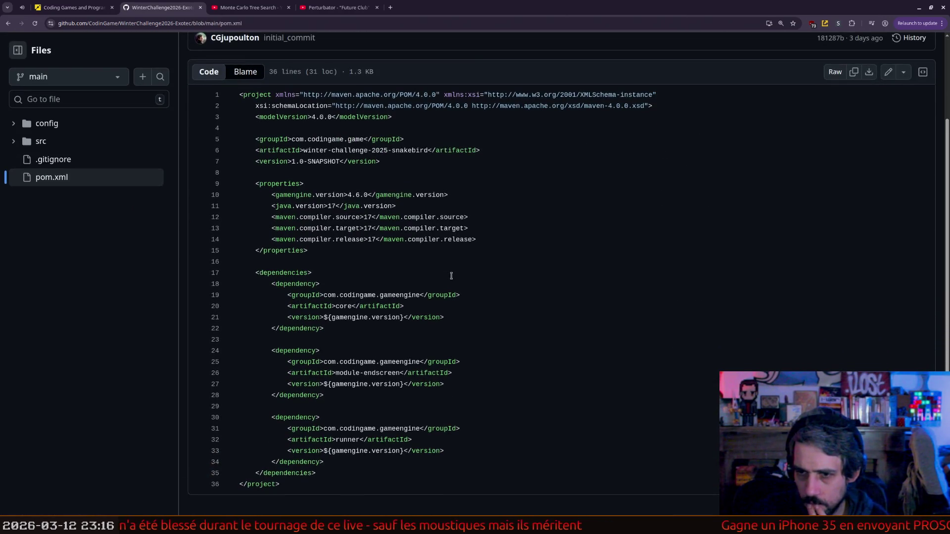
pyautogui.moveTo(421, 296); pyautogui.dragTo(336, 295)
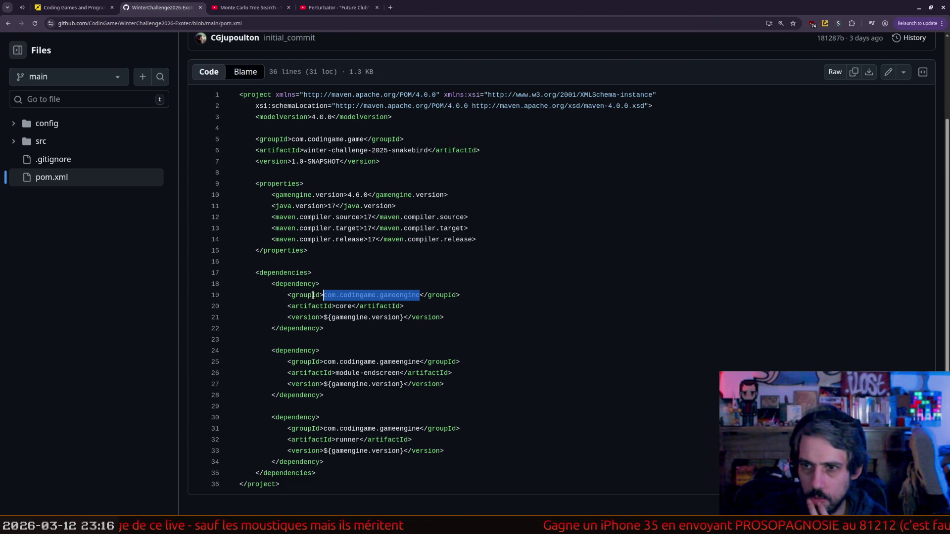
# - Return to the repository root and open the src, then config, folder
pyautogui.hotkey('alt', 'Left')
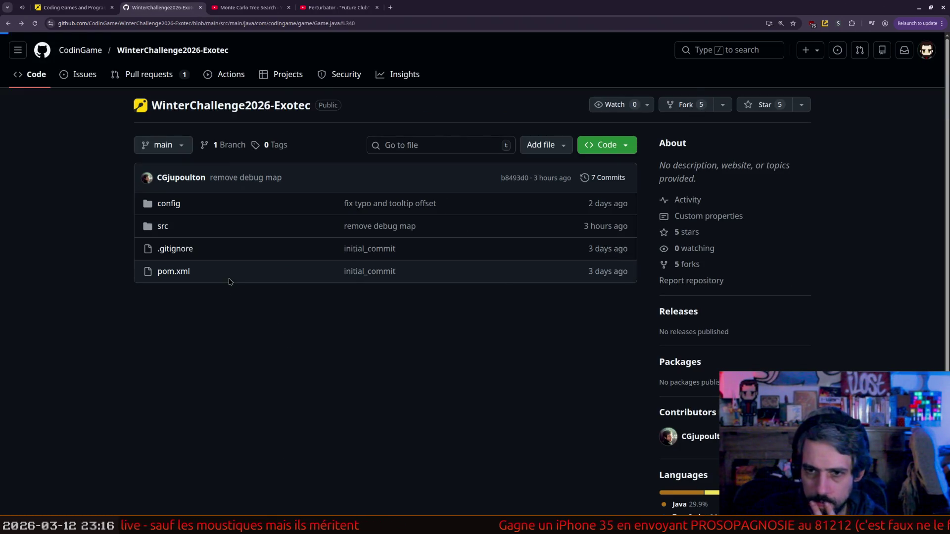
pyautogui.hotkey('alt', 'Left')
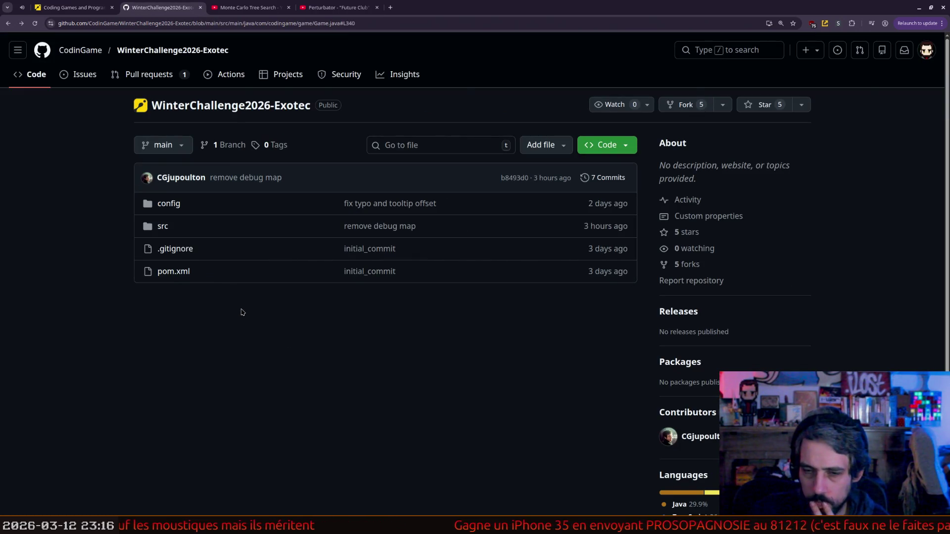
pyautogui.click(162, 227)
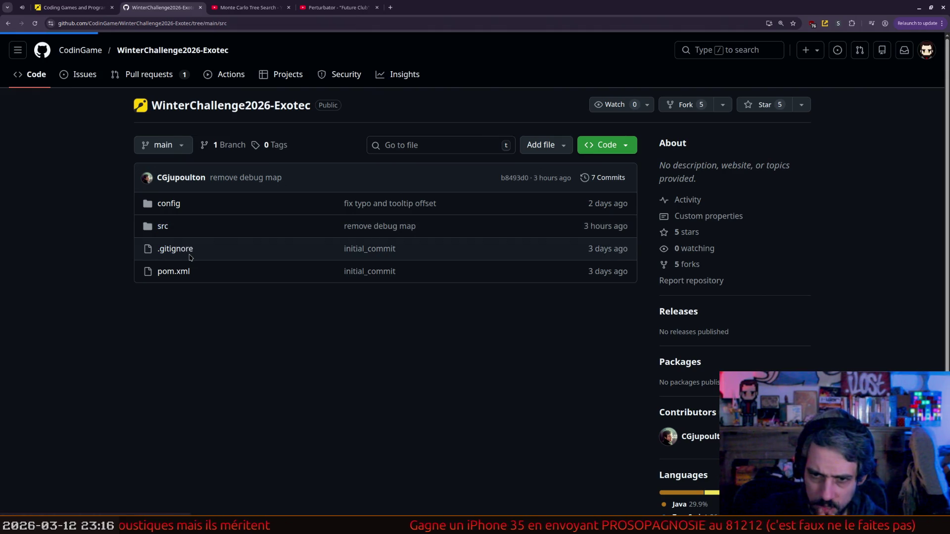
pyautogui.click(179, 205)
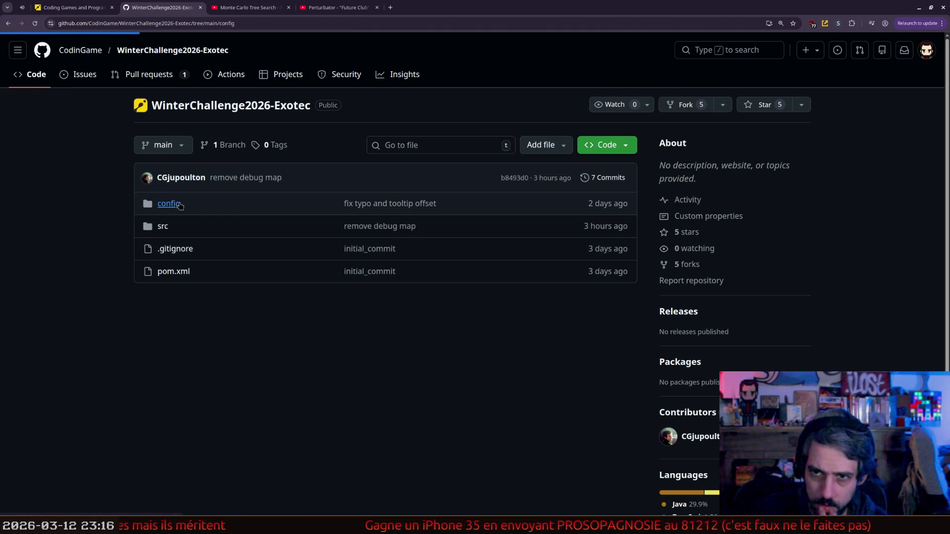
# - Reload the config folder and view config.ini, stub.txt and Boss.py in turn
pyautogui.click(126, 24)
pyautogui.press('Return')
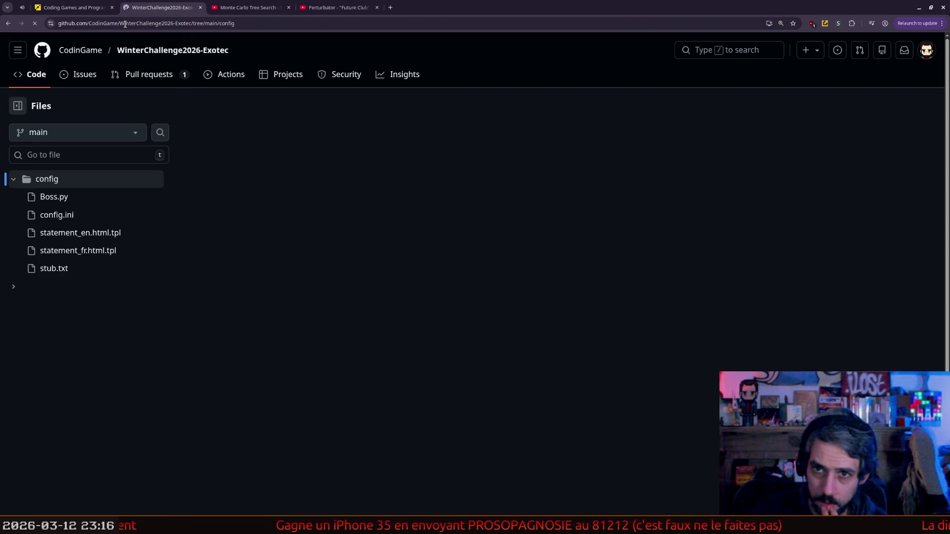
pyautogui.click(228, 237)
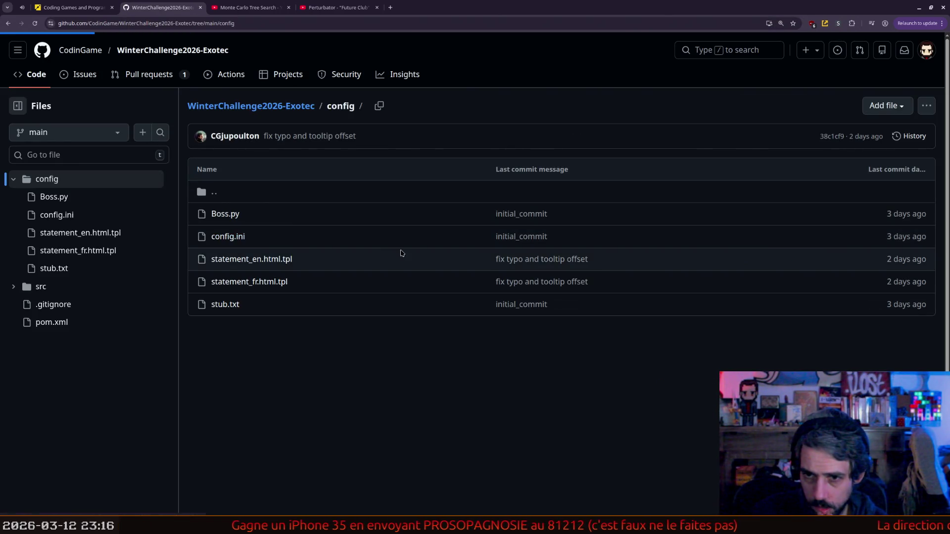
pyautogui.hotkey('alt', 'Left')
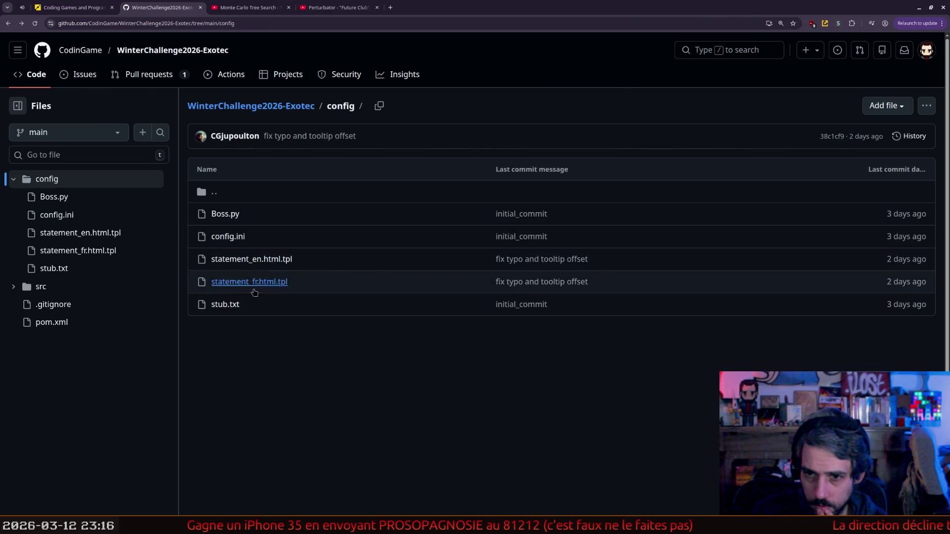
pyautogui.click(223, 303)
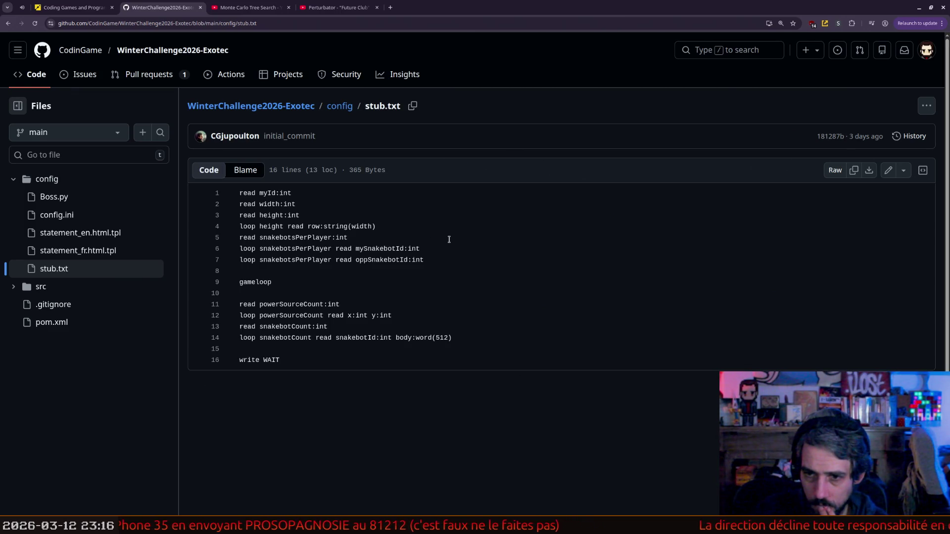
pyautogui.hotkey('alt', 'Left')
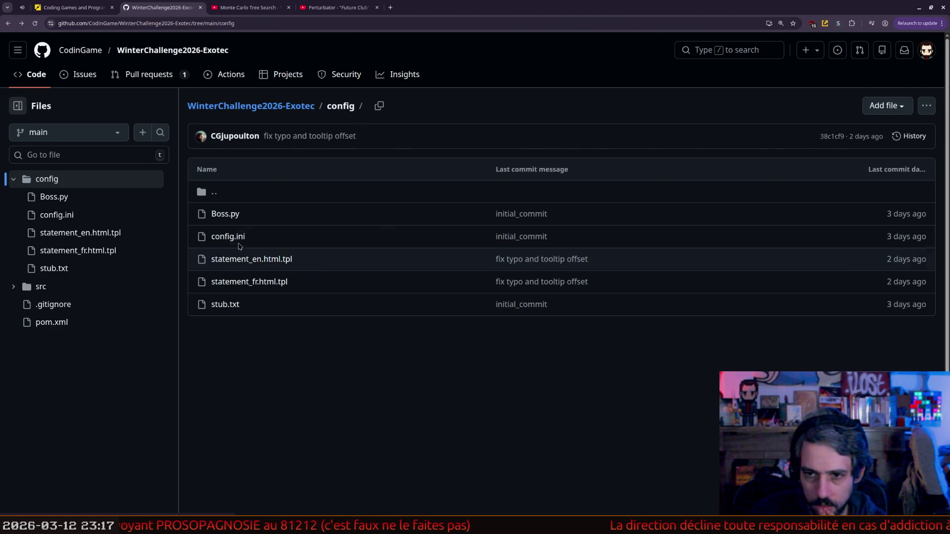
pyautogui.click(224, 219)
pyautogui.hotkey('alt', 'Left')
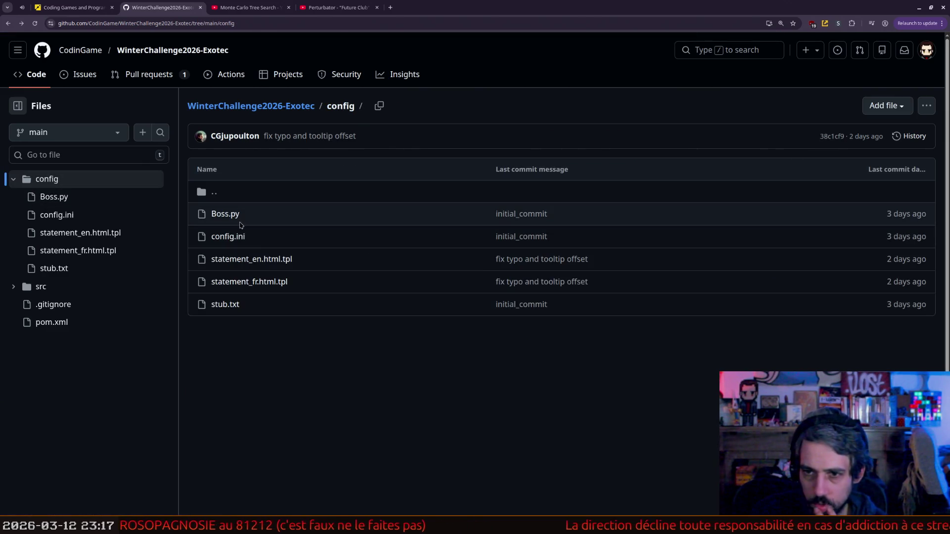
# - Read through statement_en.html.tpl, then return to the config folder listing
pyautogui.click(253, 260)
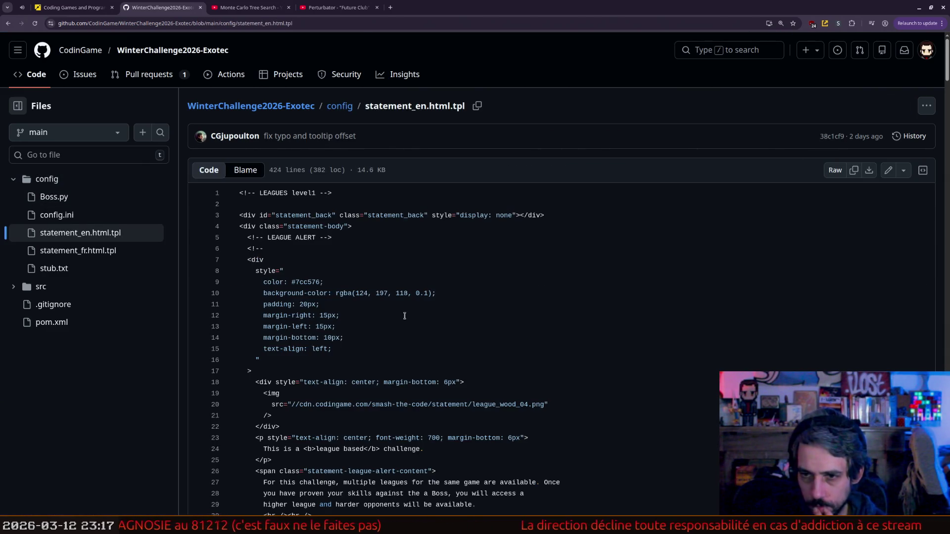
pyautogui.scroll(-1, 405, 315)
pyautogui.scroll(-3, 405, 315)
pyautogui.scroll(-4, 406, 312)
pyautogui.scroll(-10, 408, 304)
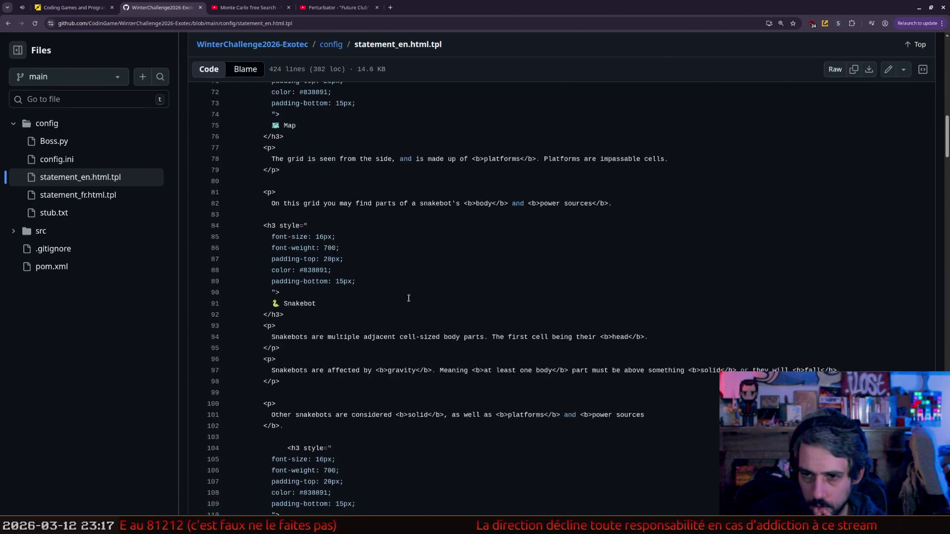
pyautogui.scroll(-20, 411, 296)
pyautogui.scroll(-5, 410, 296)
pyautogui.hotkey('alt', 'Left')
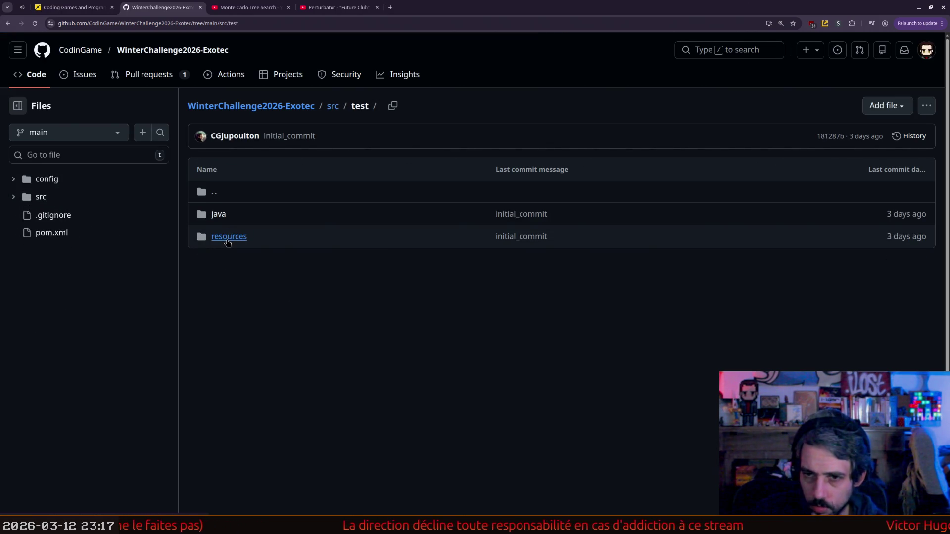
# - Move through history and the root, config and src listings, ending in src/main
pyautogui.hotkey('alt', 'Left')
pyautogui.hotkey('alt', 'Left')
pyautogui.hotkey('alt', 'Right')
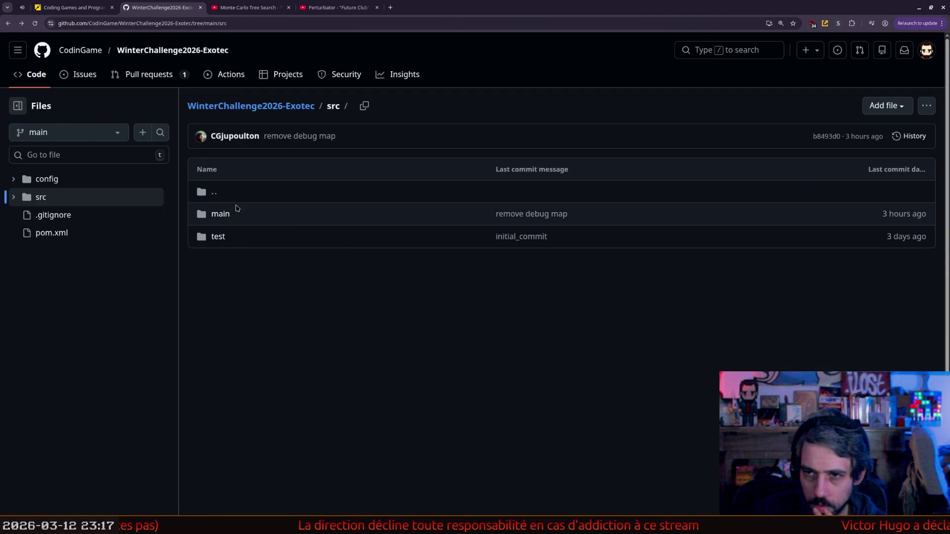
pyautogui.click(296, 109)
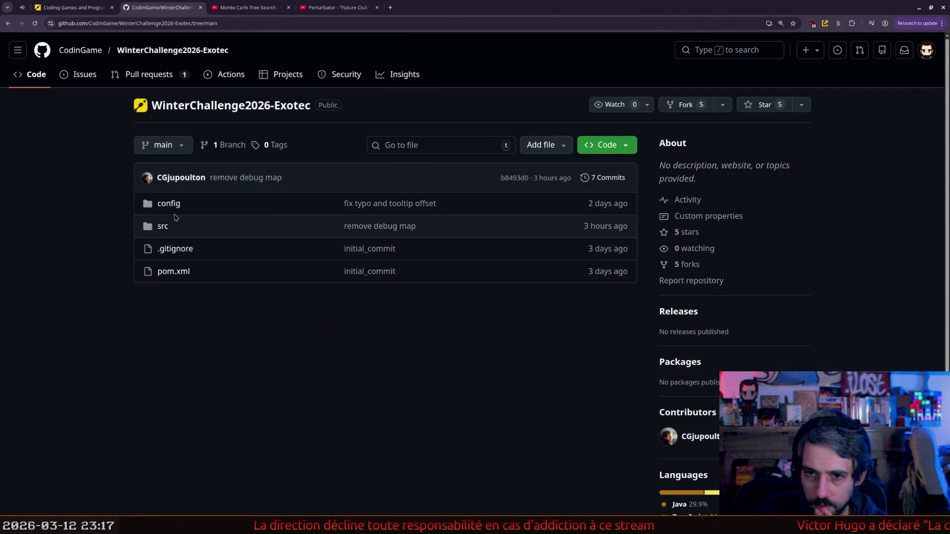
pyautogui.click(169, 205)
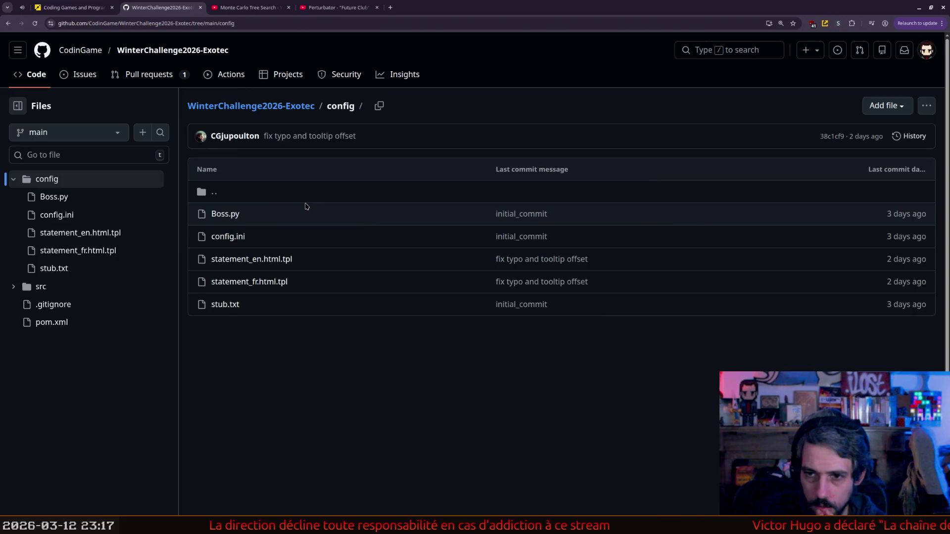
pyautogui.hotkey('alt', 'Left')
pyautogui.click(368, 223)
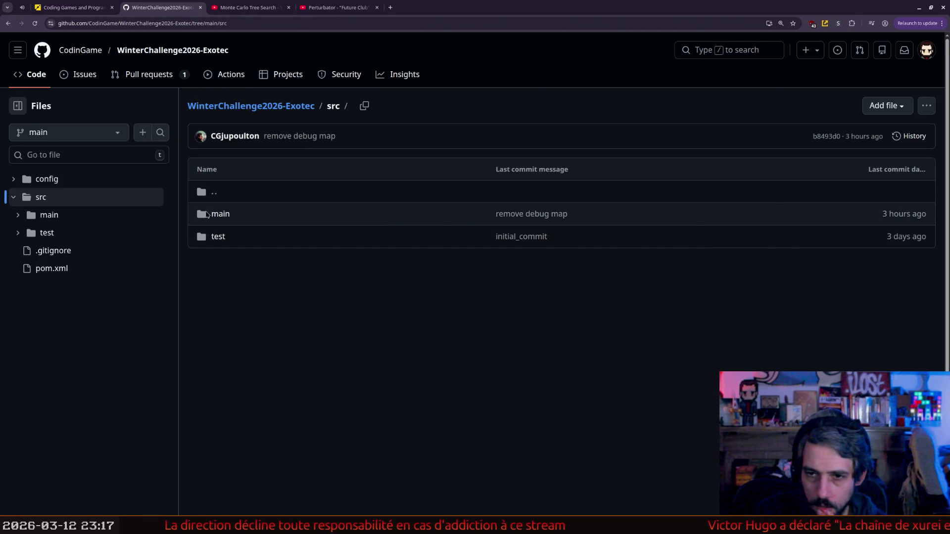
pyautogui.hotkey('alt', 'Left')
pyautogui.click(275, 233)
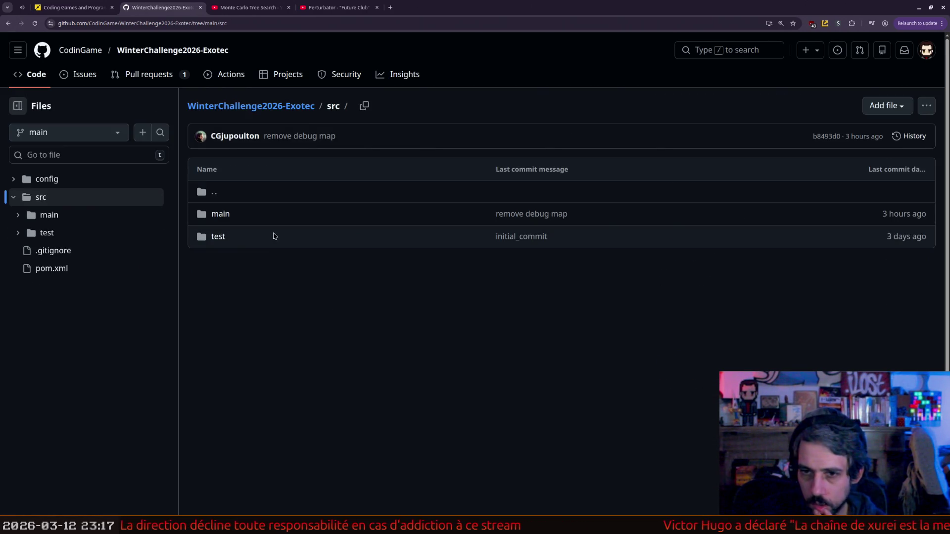
pyautogui.click(220, 215)
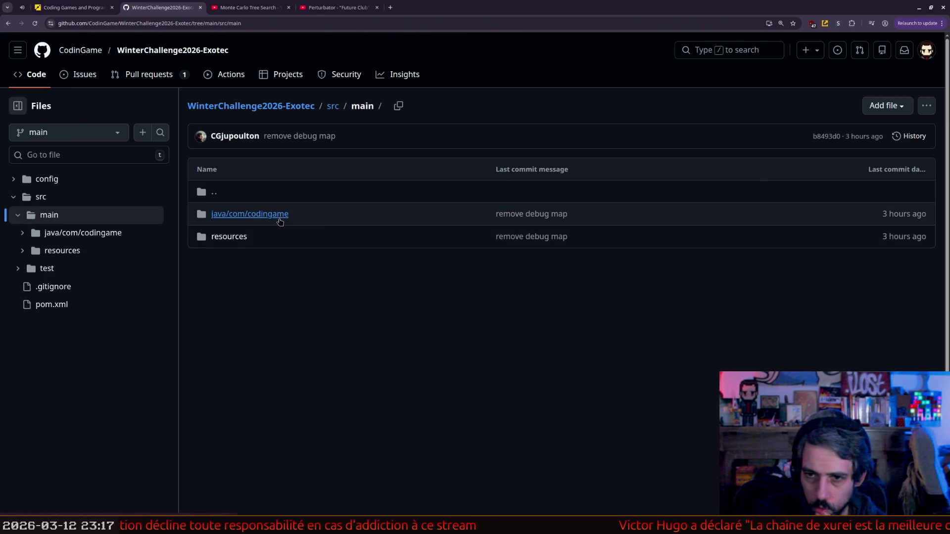
# - Go through java/com/codingame to the game folder and open Game.java
pyautogui.click(278, 218)
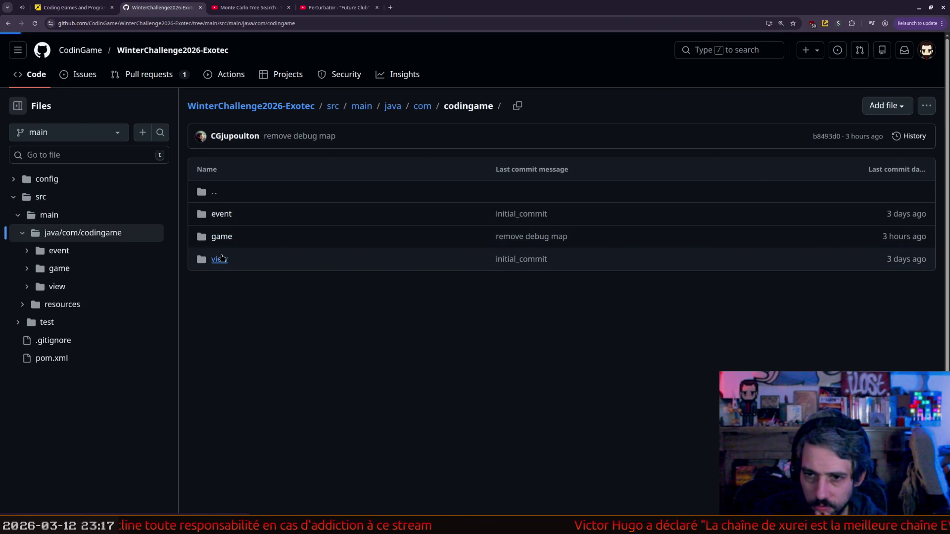
pyautogui.click(222, 257)
pyautogui.hotkey('alt', 'Left')
pyautogui.click(222, 237)
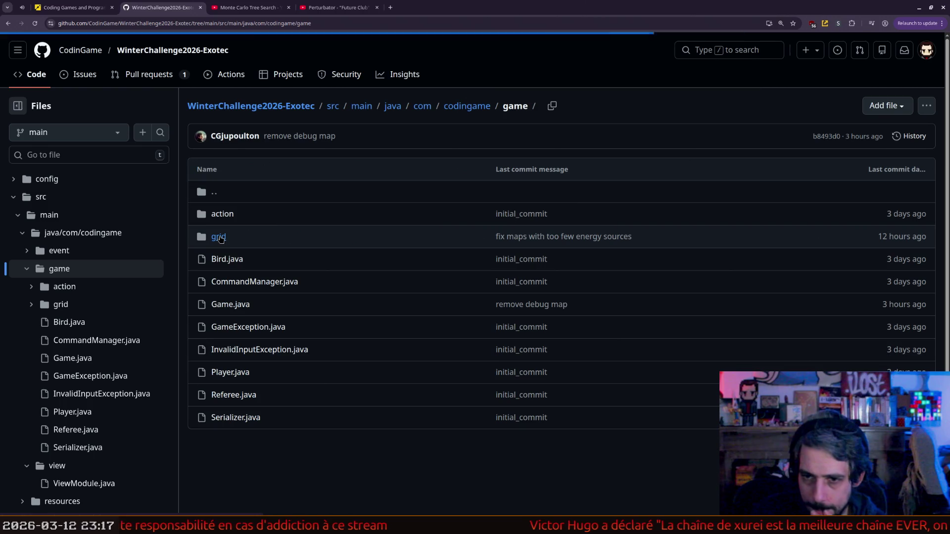
pyautogui.click(235, 310)
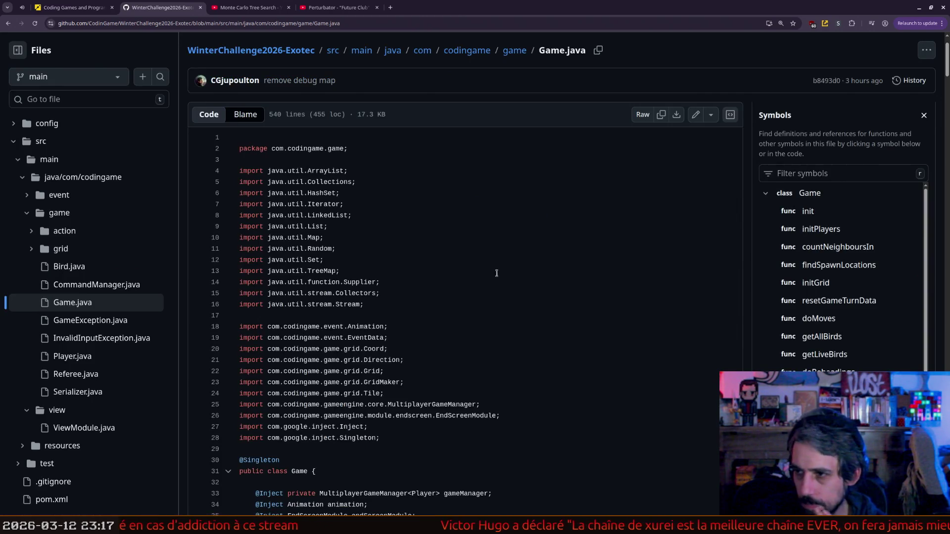
# - Look up init, getRandom, gameManager, random and initGrid (line 102), then open GridMaker.java
pyautogui.click(811, 211)
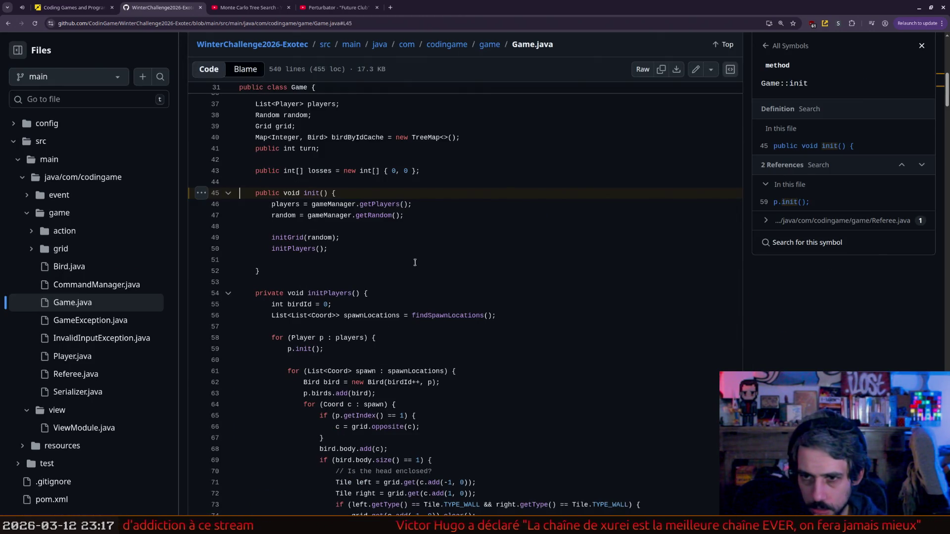
pyautogui.click(366, 215)
pyautogui.click(328, 215)
pyautogui.click(294, 216)
pyautogui.click(287, 238)
pyautogui.click(847, 144)
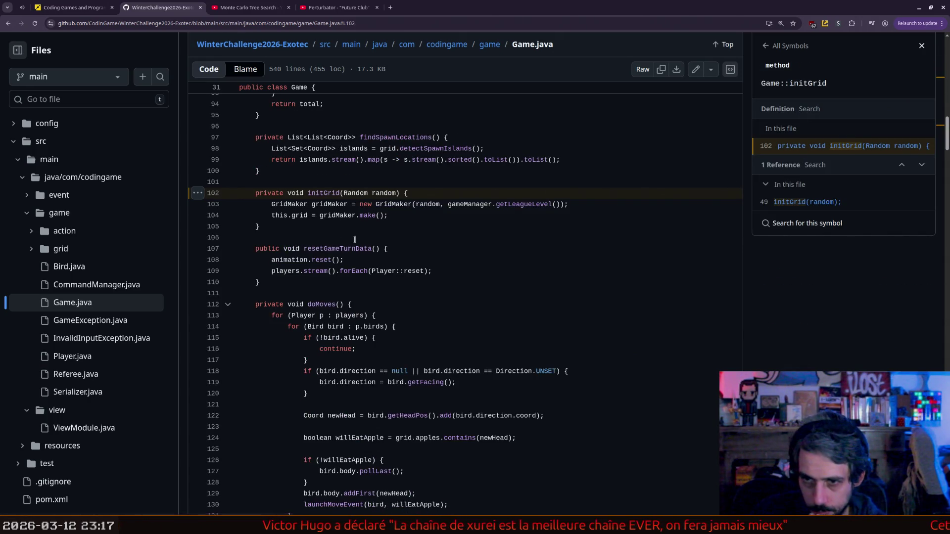
pyautogui.click(400, 204)
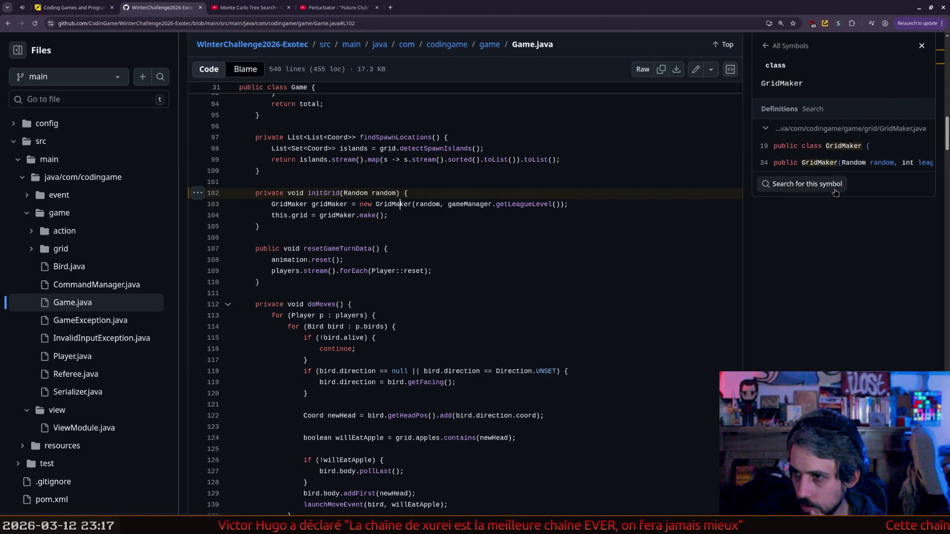
pyautogui.click(829, 163)
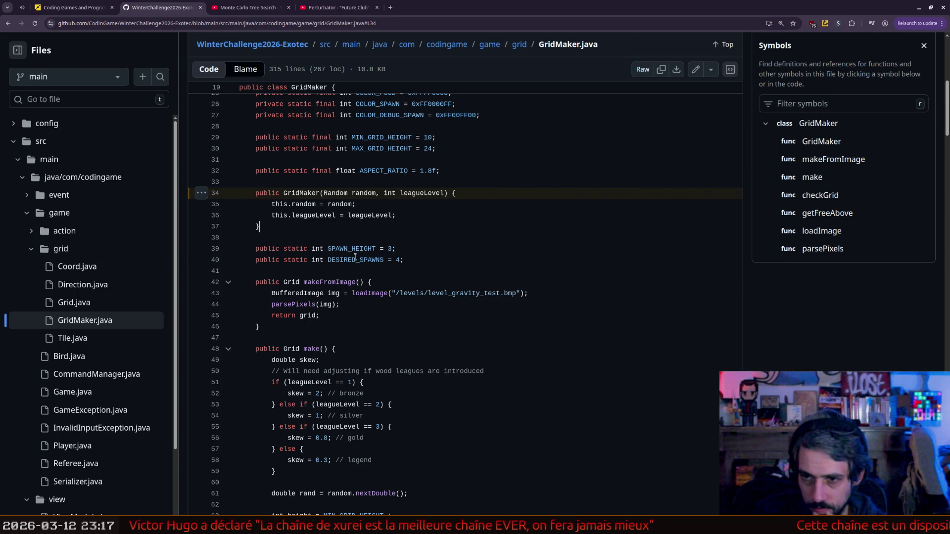
pyautogui.scroll(-2, 360, 248)
pyautogui.doubleClick(459, 205)
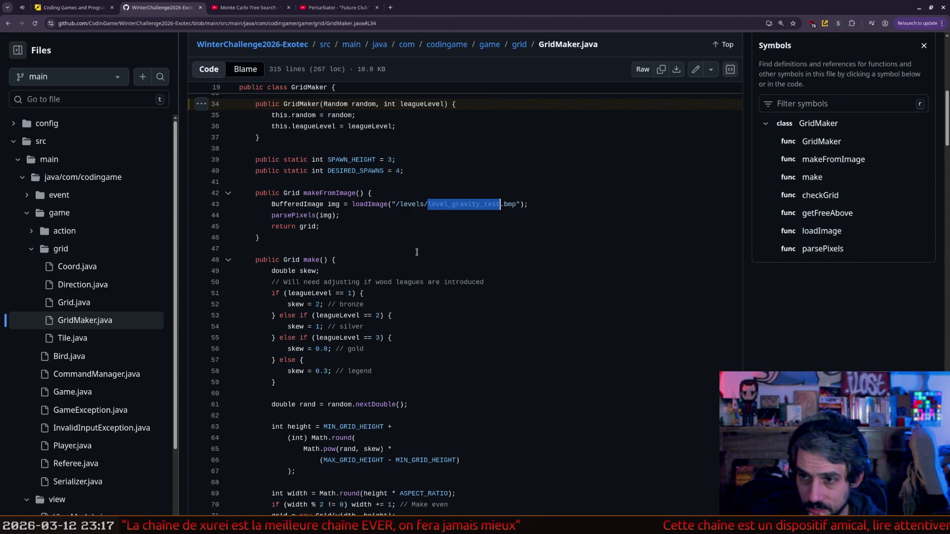
pyautogui.scroll(-3, 355, 245)
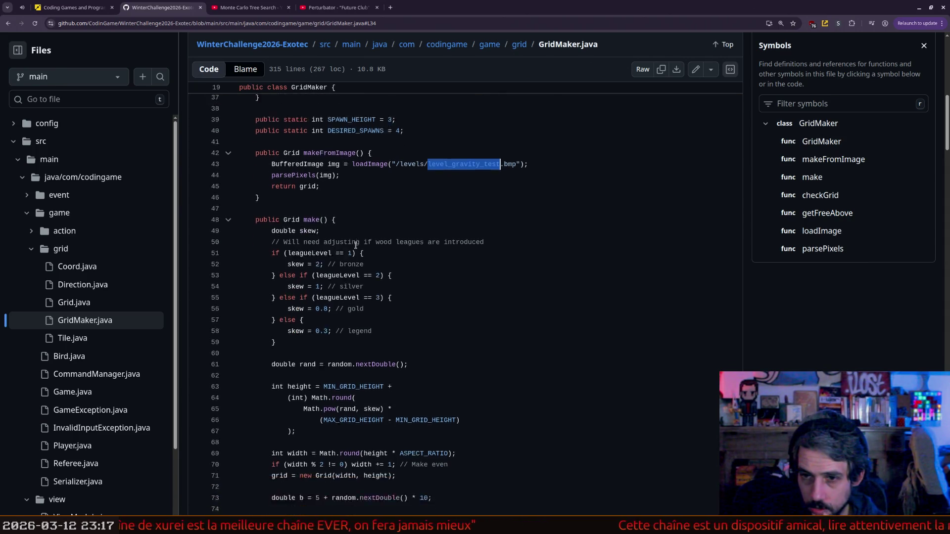
pyautogui.moveTo(326, 149)
pyautogui.mouseDown()
pyautogui.moveTo(331, 237)
pyautogui.moveTo(299, 184)
pyautogui.mouseUp()
pyautogui.click(331, 238)
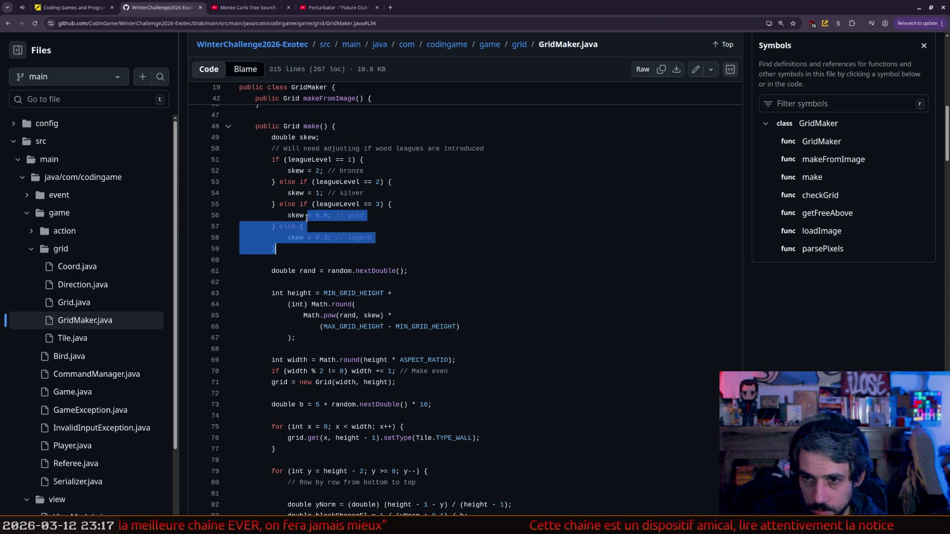
pyautogui.click(299, 171)
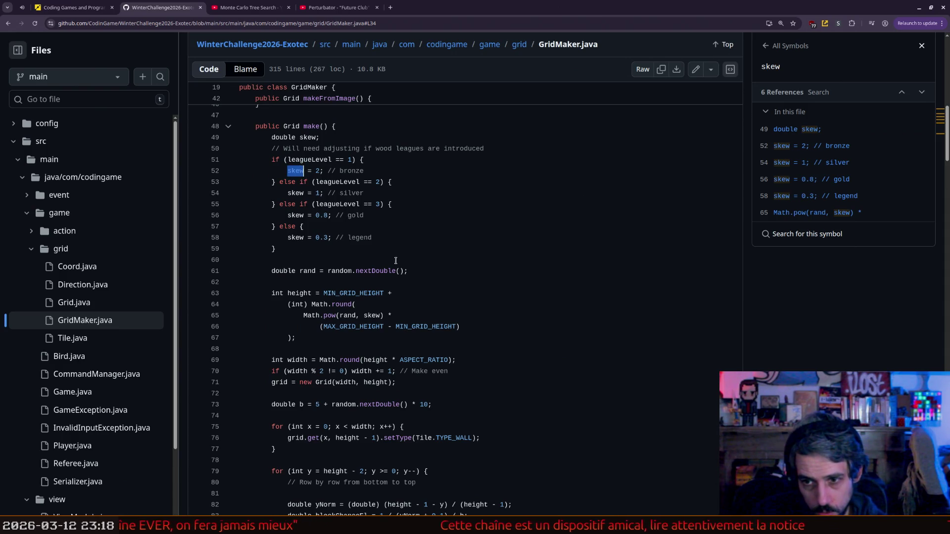
pyautogui.scroll(-3, 396, 260)
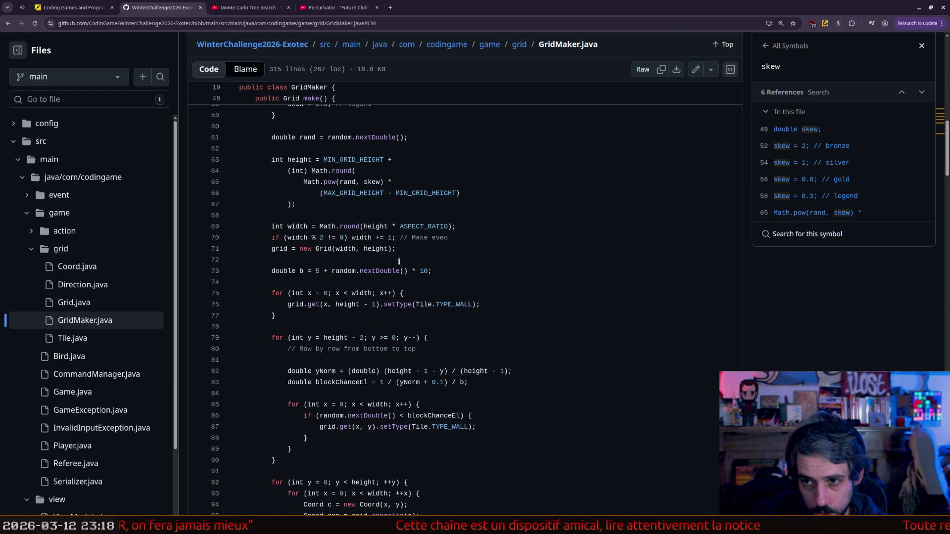
pyautogui.scroll(-2, 399, 261)
pyautogui.scroll(-2, 399, 261)
pyautogui.scroll(-3, 399, 261)
pyautogui.scroll(-2, 398, 261)
pyautogui.scroll(-3, 399, 261)
pyautogui.scroll(-2, 399, 261)
pyautogui.scroll(-2, 399, 259)
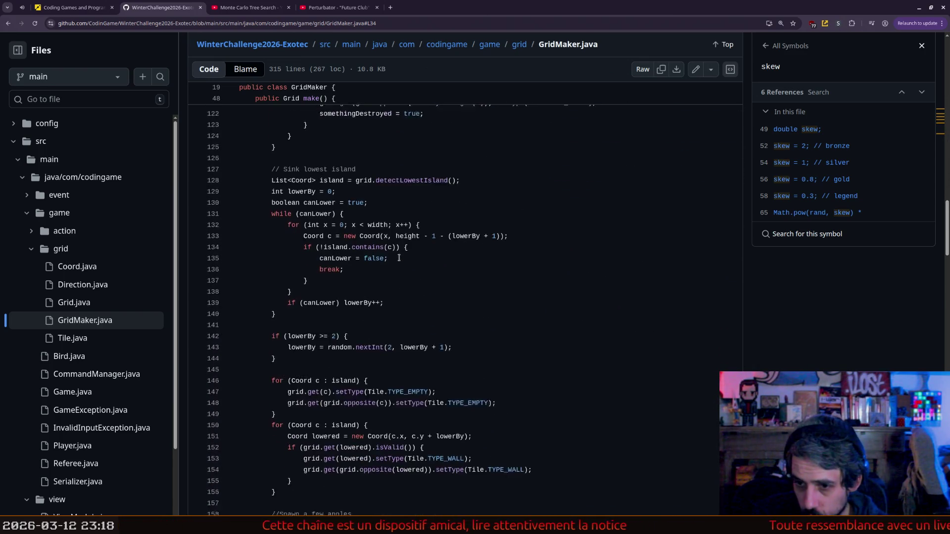
pyautogui.scroll(-2, 399, 257)
pyautogui.scroll(-4, 399, 258)
pyautogui.scroll(-3, 399, 258)
pyautogui.scroll(-3, 399, 258)
pyautogui.scroll(-3, 399, 258)
pyautogui.scroll(-1, 399, 257)
pyautogui.scroll(-3, 399, 257)
pyautogui.scroll(-1, 399, 258)
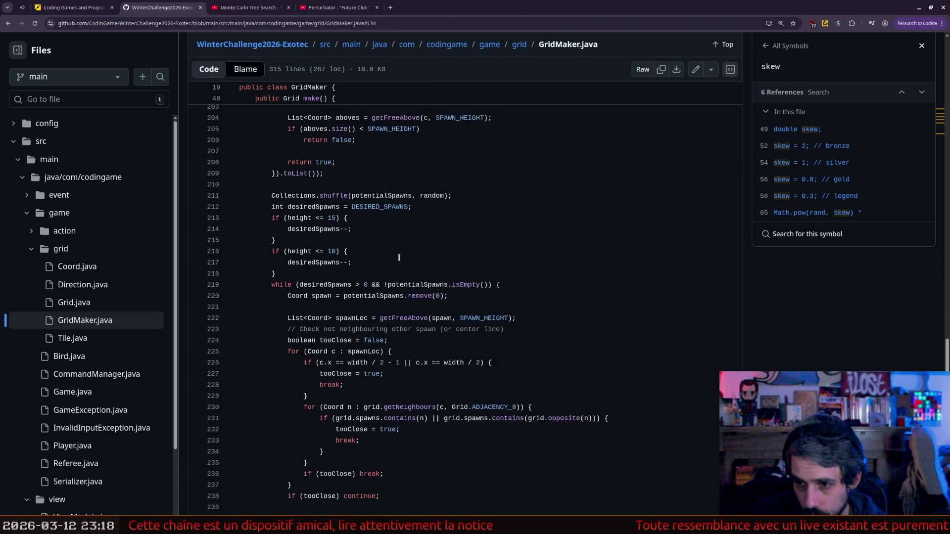
pyautogui.scroll(-4, 399, 258)
pyautogui.scroll(-3, 399, 257)
pyautogui.scroll(-3, 398, 257)
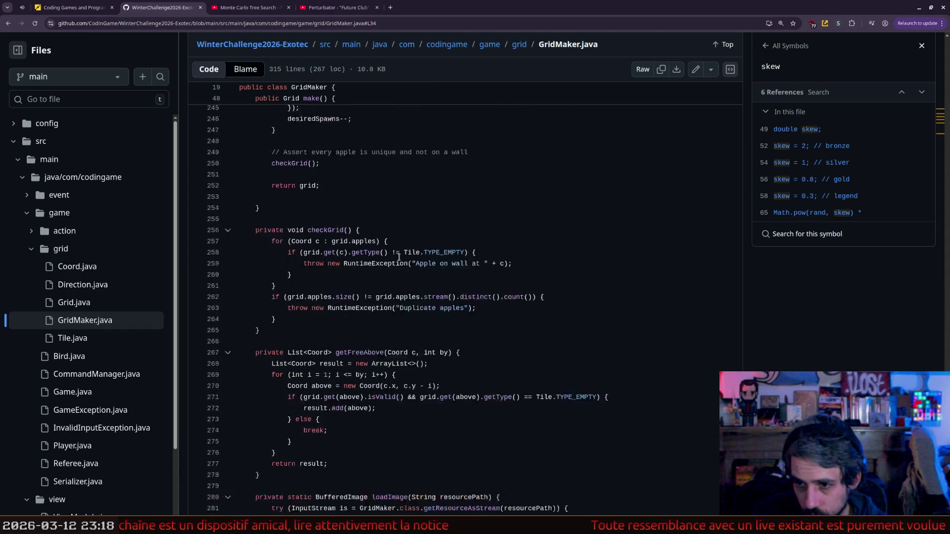
pyautogui.scroll(-3, 398, 258)
pyautogui.scroll(-2, 399, 258)
pyautogui.scroll(-4, 399, 257)
pyautogui.scroll(-1, 399, 258)
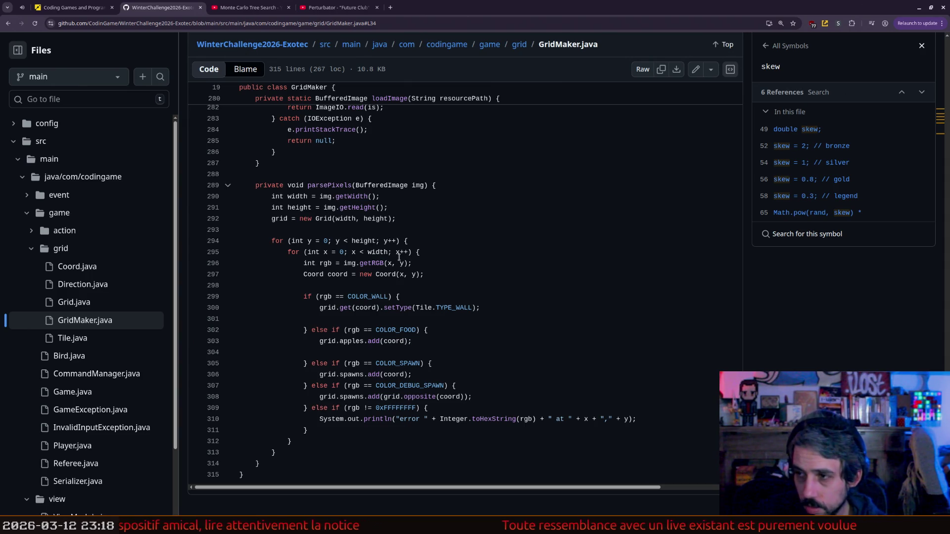
pyautogui.scroll(5, 399, 258)
pyautogui.scroll(15, 399, 258)
pyautogui.scroll(20, 399, 258)
pyautogui.scroll(20, 400, 241)
pyautogui.scroll(-6, 400, 242)
pyautogui.scroll(-3, 444, 222)
pyautogui.scroll(-1, 444, 222)
pyautogui.scroll(-1, 444, 221)
pyautogui.scroll(-1, 445, 217)
pyautogui.scroll(-1, 450, 208)
pyautogui.scroll(-2, 453, 201)
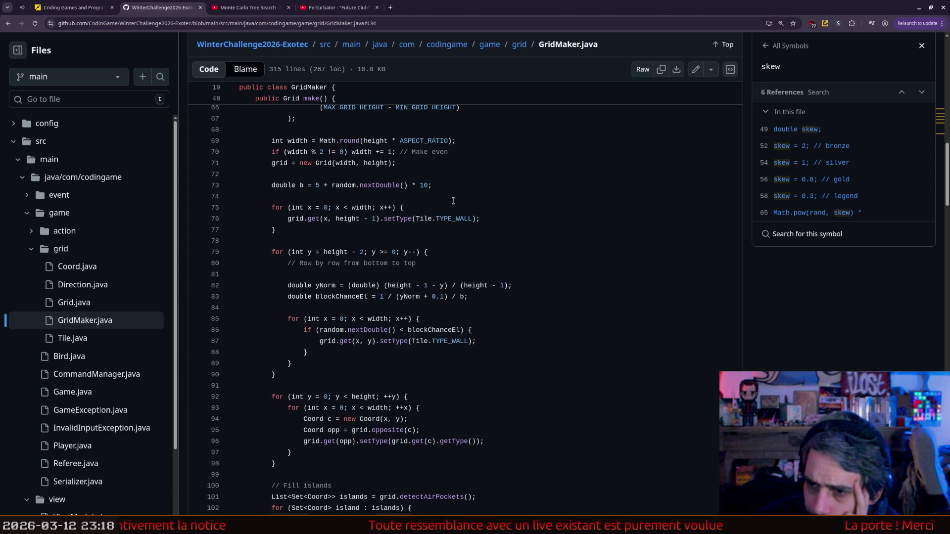
# - Look up setType's references and mark the loop that walls the grid's bottom row
pyautogui.click(409, 221)
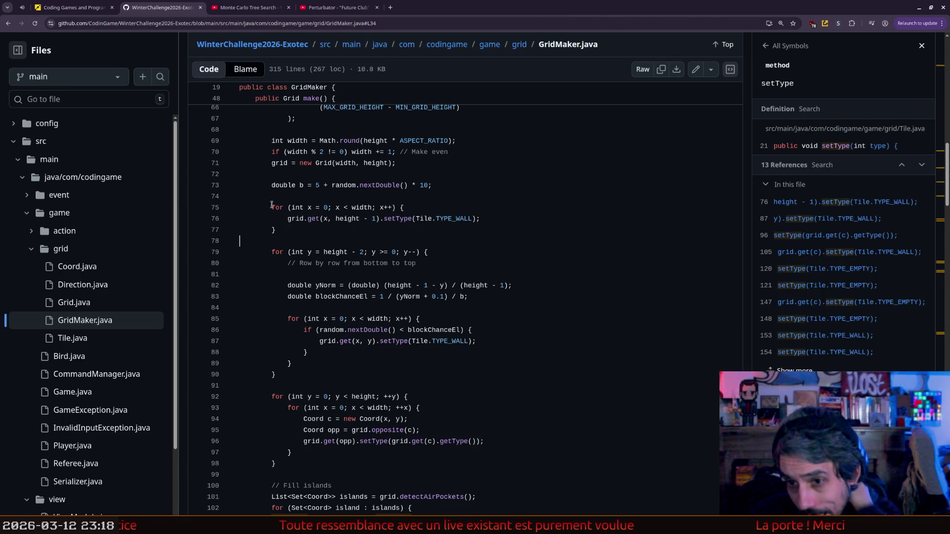
pyautogui.moveTo(272, 206); pyautogui.dragTo(276, 231)
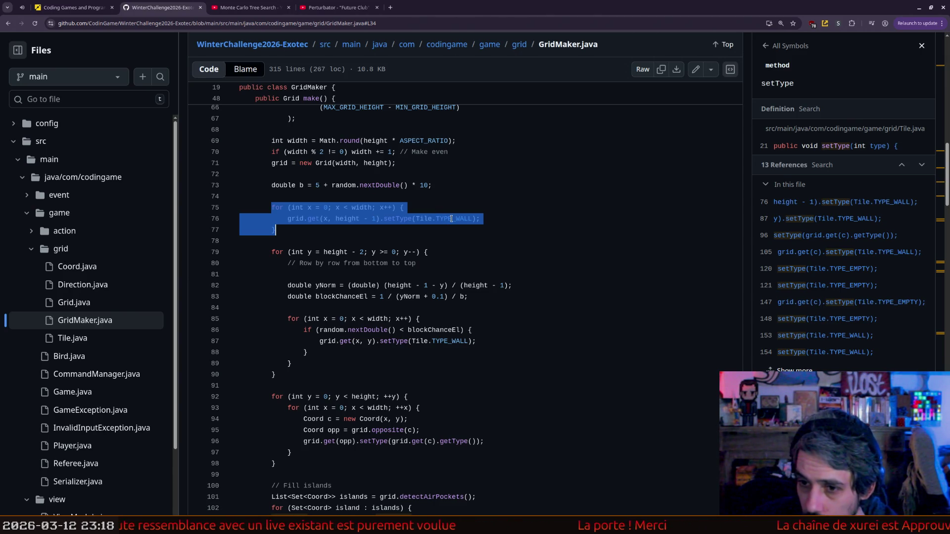
pyautogui.scroll(-2, 451, 218)
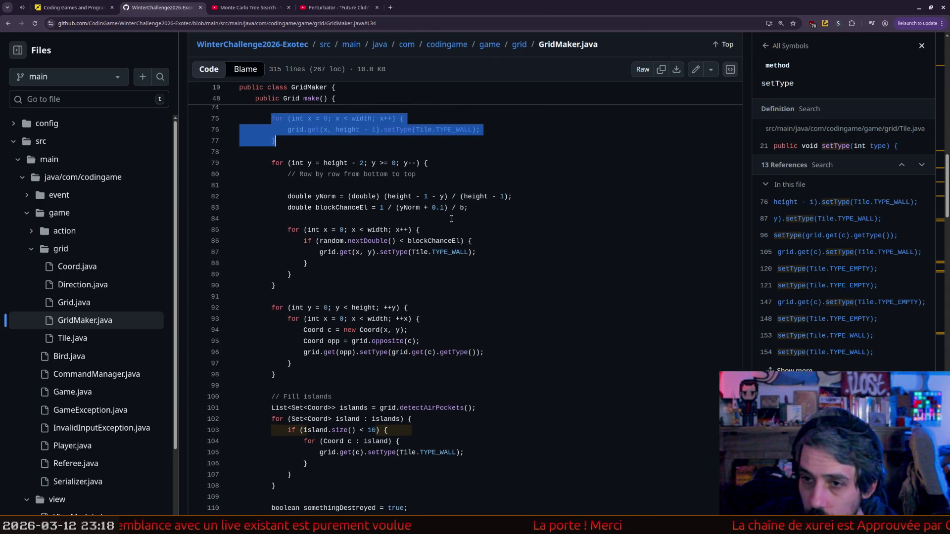
pyautogui.scroll(1, 452, 219)
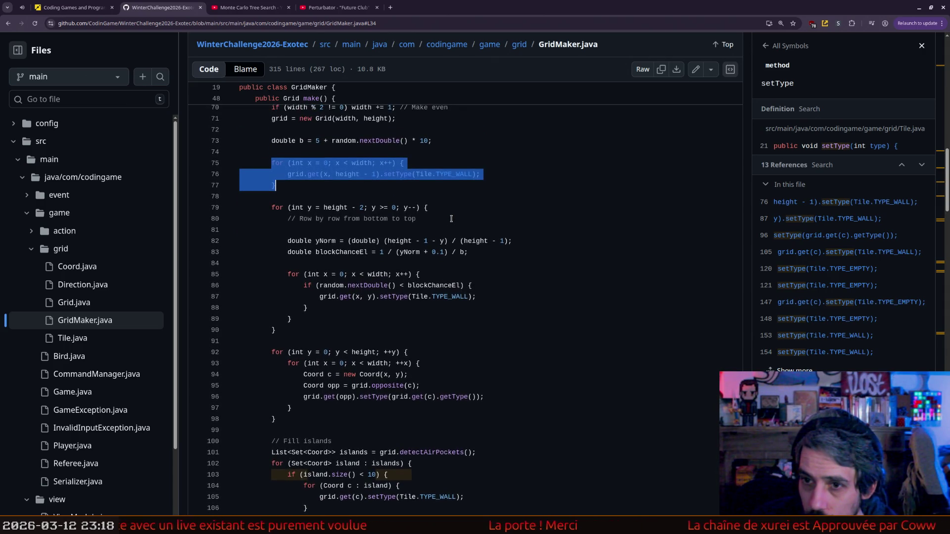
pyautogui.scroll(1, 451, 219)
pyautogui.scroll(-2, 451, 219)
pyautogui.scroll(-2, 451, 219)
pyautogui.scroll(1, 451, 219)
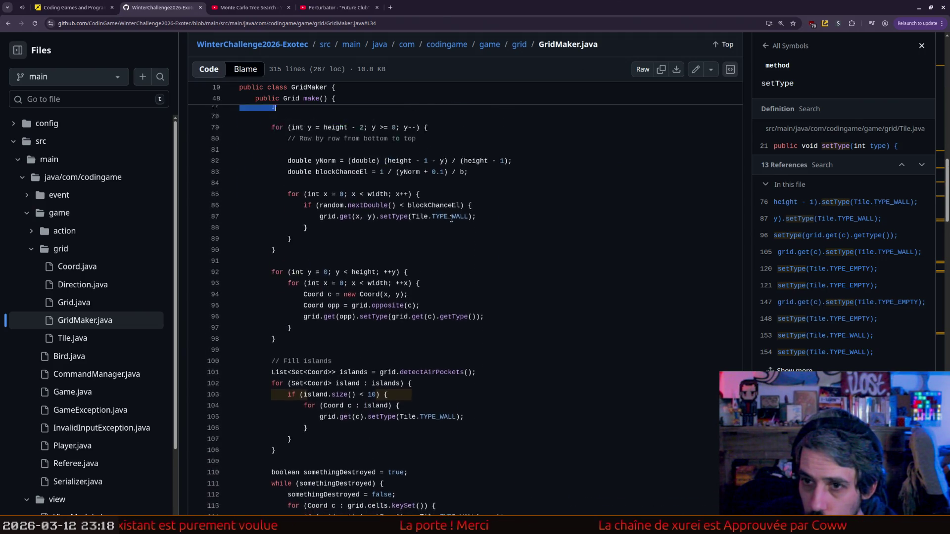
pyautogui.scroll(1, 426, 180)
pyautogui.scroll(-1, 438, 267)
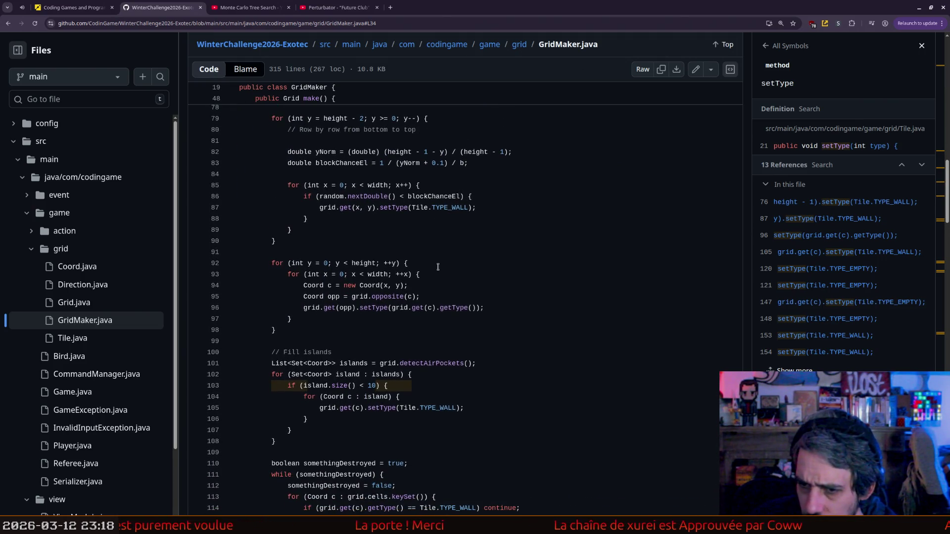
pyautogui.scroll(-1, 437, 267)
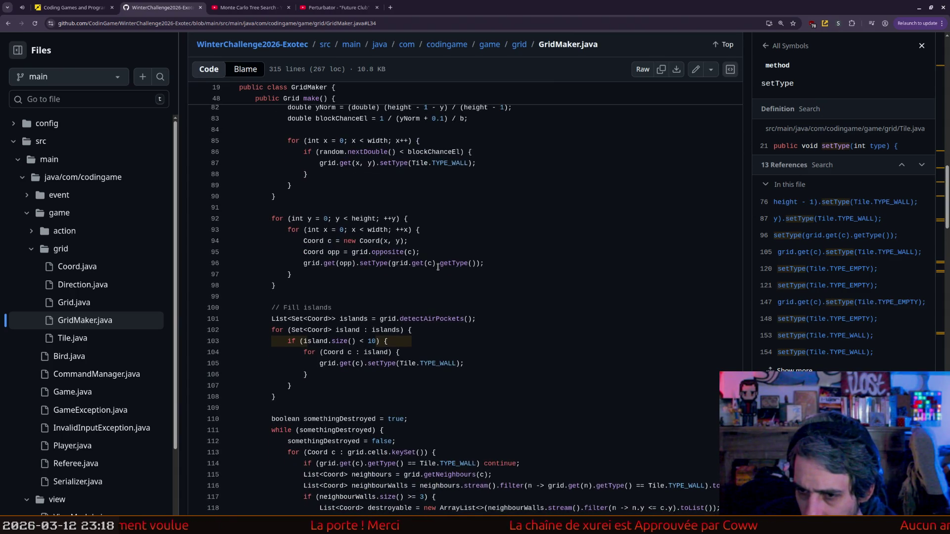
pyautogui.scroll(-2, 438, 267)
# - Mark the loop that fills small islands and nearby code, then clear the marks
pyautogui.moveTo(411, 229); pyautogui.dragTo(416, 299)
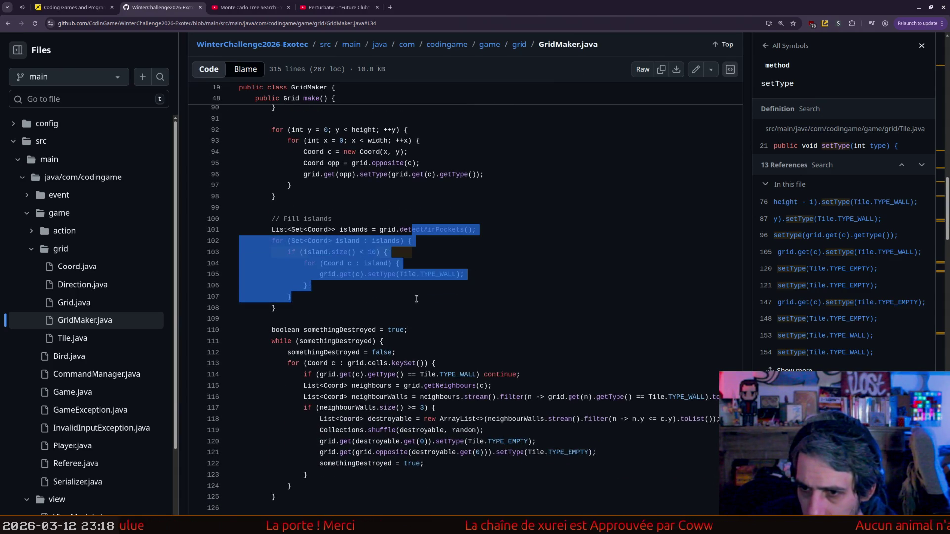
pyautogui.scroll(-2, 465, 290)
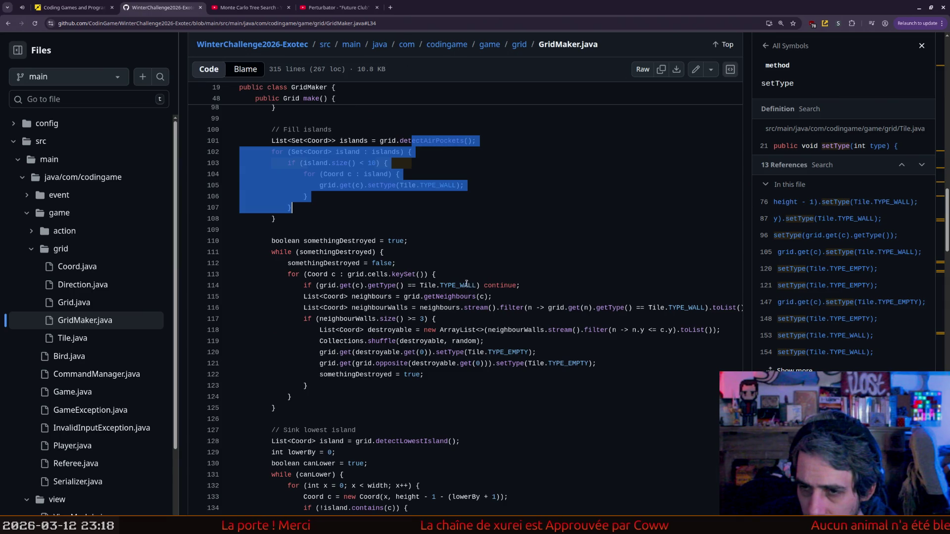
pyautogui.scroll(-1, 458, 226)
pyautogui.moveTo(332, 197); pyautogui.dragTo(345, 242)
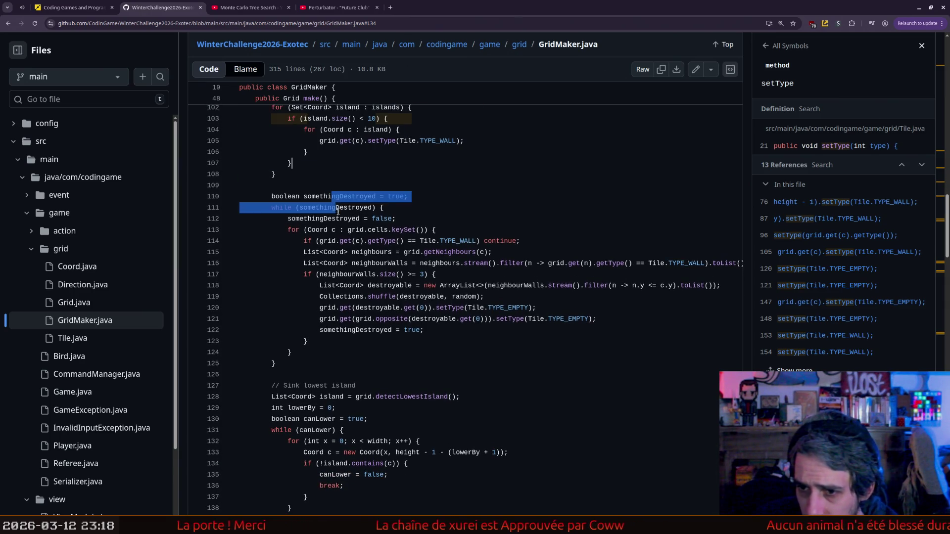
pyautogui.scroll(-2, 344, 243)
pyautogui.moveTo(369, 174); pyautogui.dragTo(346, 243)
pyautogui.scroll(-1, 346, 242)
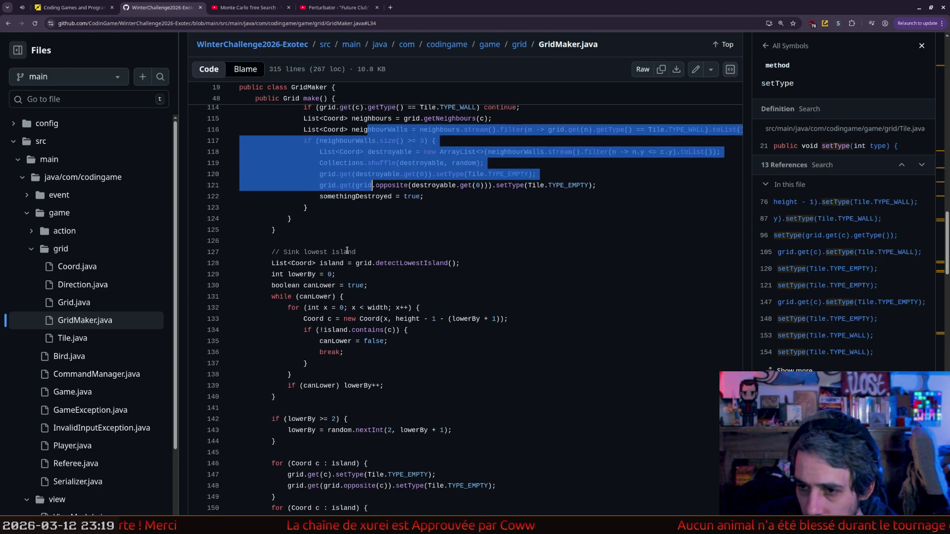
pyautogui.click(348, 250)
pyautogui.scroll(-2, 453, 239)
# - Show the detectLowestIsland symbol and its references in the Symbols panel
pyautogui.click(411, 174)
pyautogui.moveTo(303, 185); pyautogui.dragTo(312, 229)
pyautogui.scroll(-2, 347, 212)
pyautogui.scroll(-2, 323, 239)
pyautogui.scroll(-2, 317, 235)
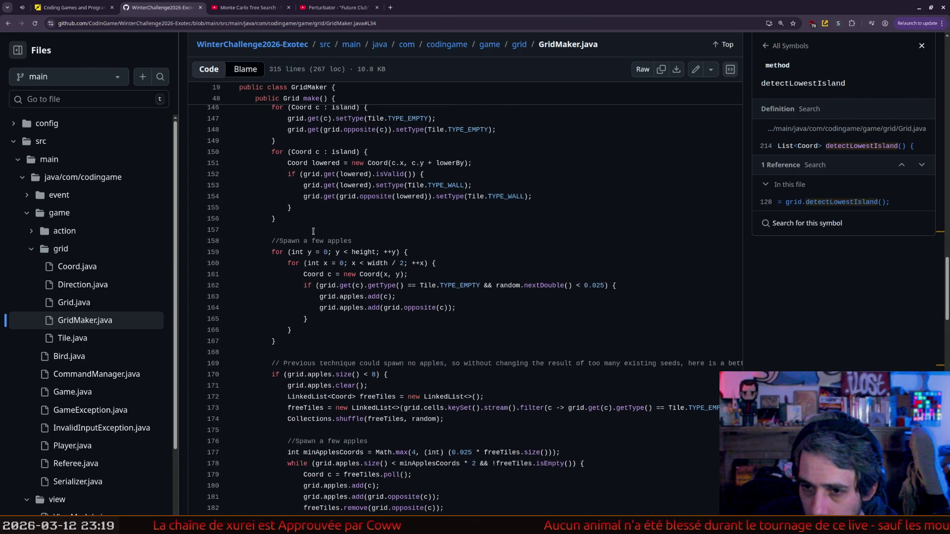
# - Mark the 'Spawn a few apples' comment and apple-spawning loop, and look up Coord
pyautogui.moveTo(320, 240); pyautogui.dragTo(352, 241)
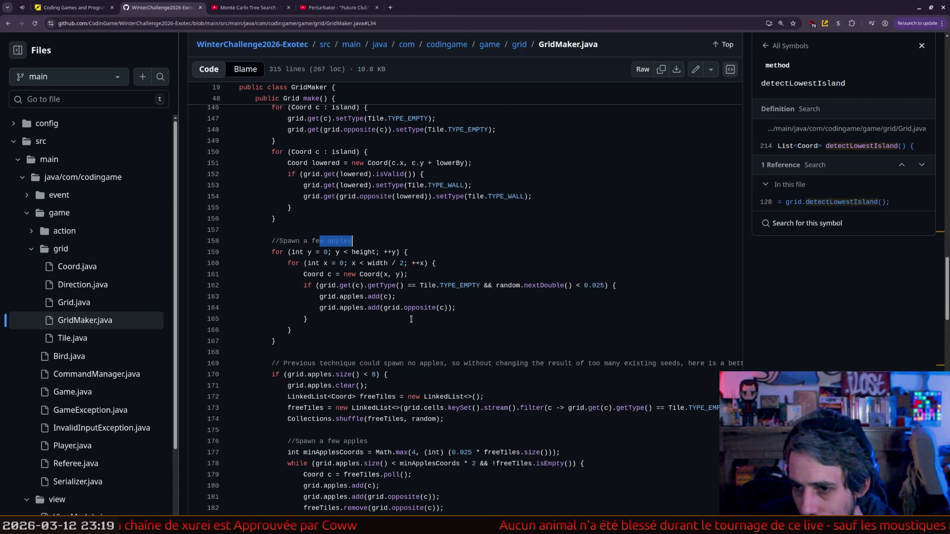
pyautogui.click(358, 274)
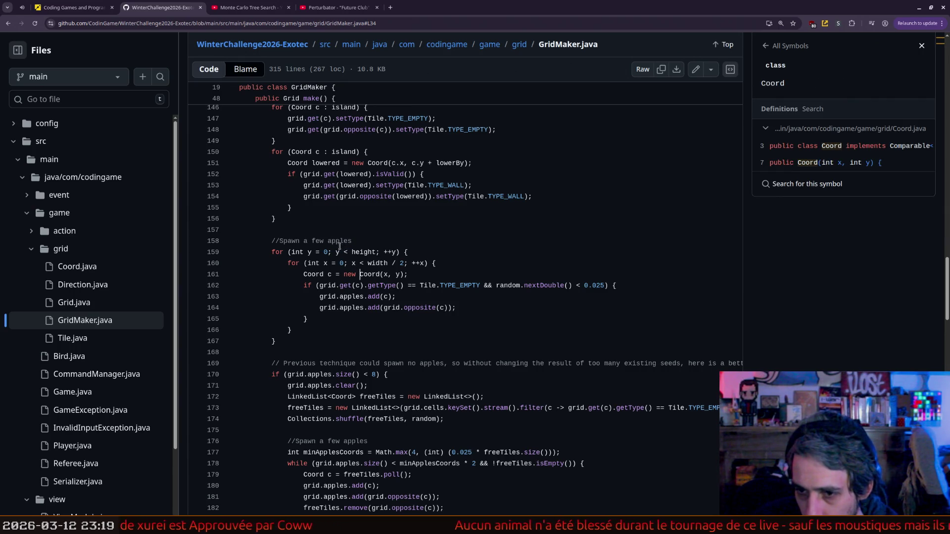
pyautogui.moveTo(340, 241); pyautogui.dragTo(346, 296)
pyautogui.scroll(-1, 444, 267)
pyautogui.click(342, 272)
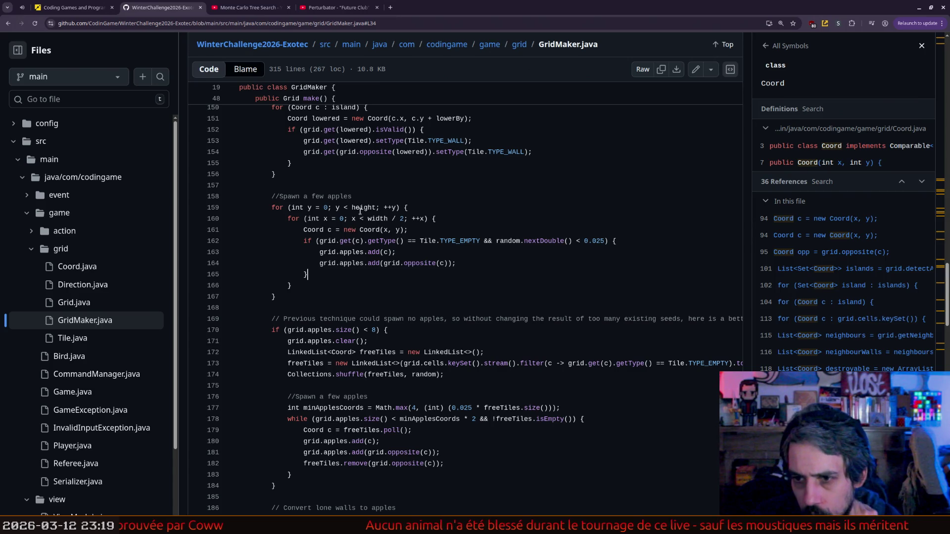
# - Inspect line 162's 0.025 apple spawn condition, then show the apples field's 31 references
pyautogui.click(340, 240)
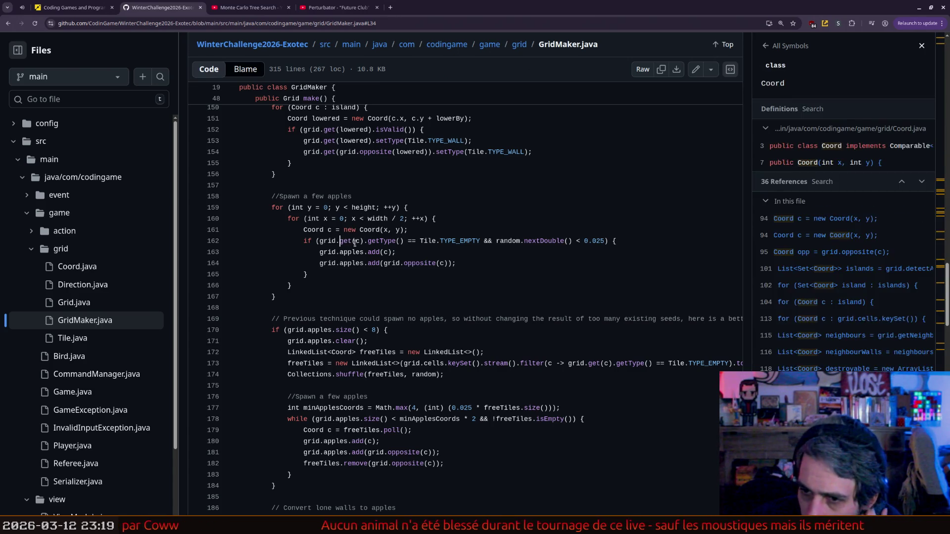
pyautogui.hotkey('ctrl', 'Right')
pyautogui.hotkey('ctrl', 'Right')
pyautogui.hotkey('ctrl', 'Right')
pyautogui.hotkey('ctrl', 'Right')
pyautogui.hotkey('ctrl', 'Right')
pyautogui.hotkey('ctrl', 'Right')
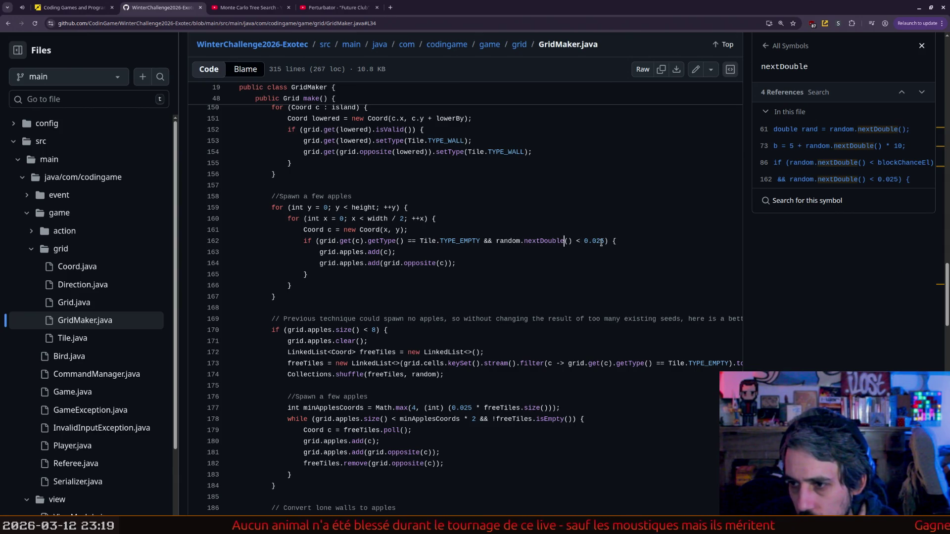
pyautogui.click(592, 266)
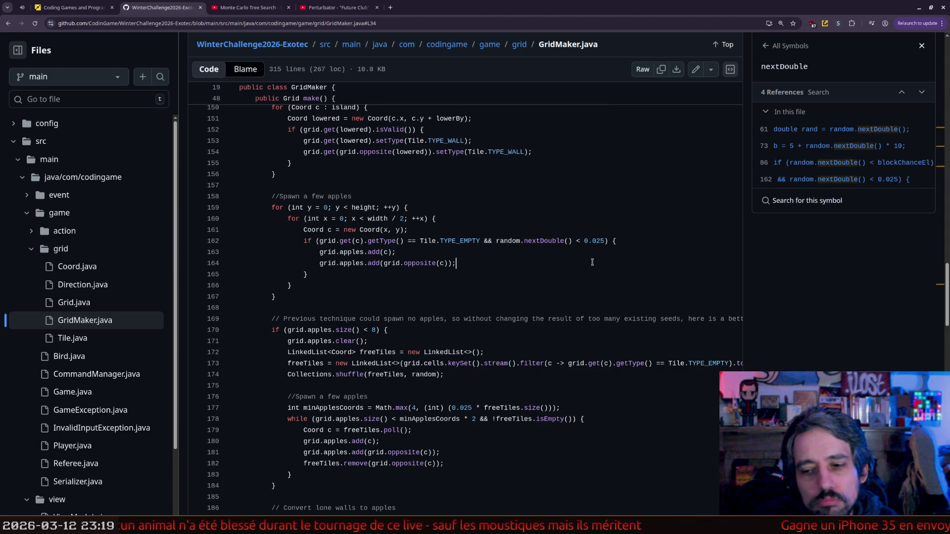
pyautogui.scroll(-3, 449, 265)
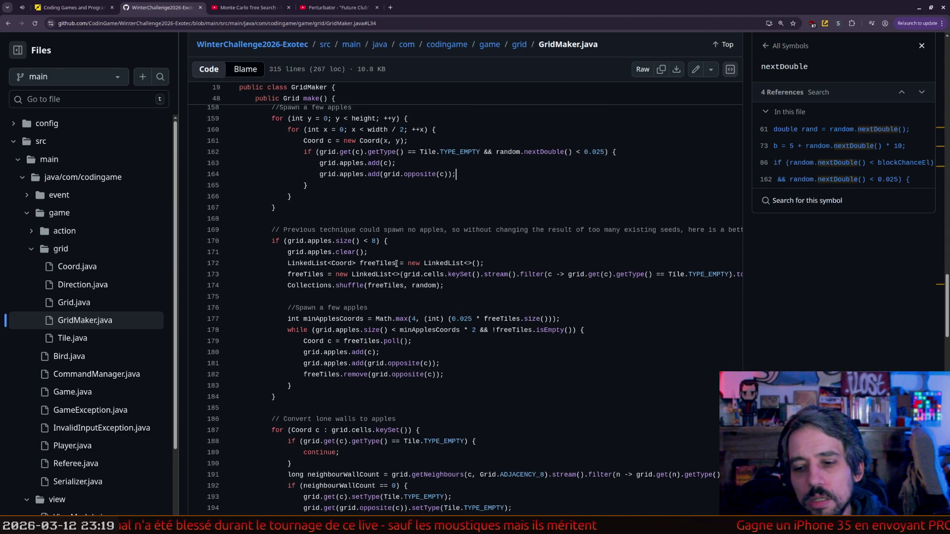
pyautogui.click(334, 244)
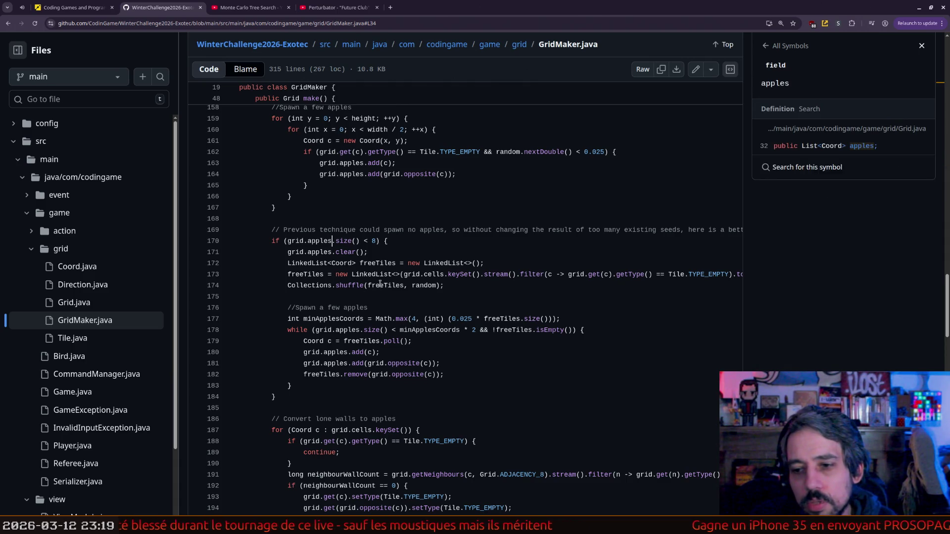
pyautogui.scroll(-3, 380, 283)
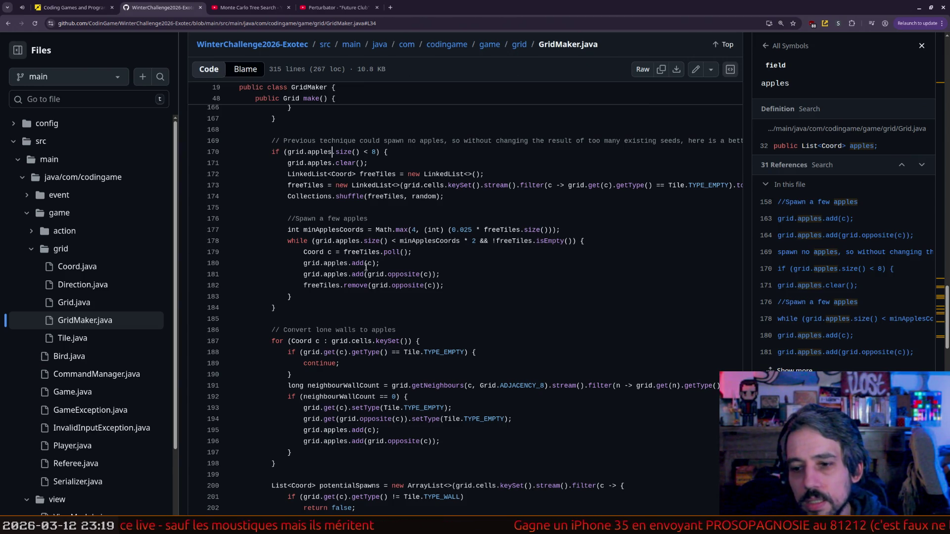
pyautogui.scroll(-3, 494, 264)
pyautogui.scroll(-1, 494, 264)
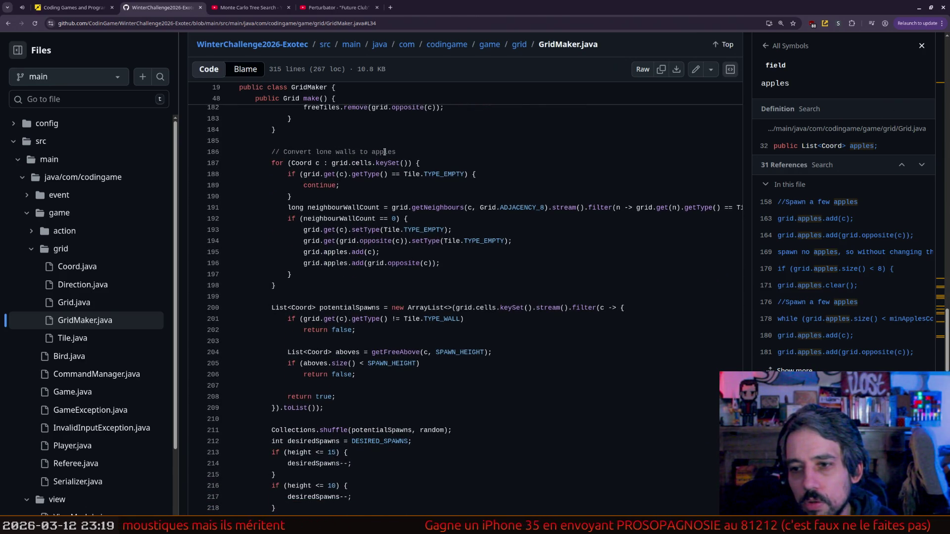
# - Mark the line 249 comment 'every apple is unique and not on a wall', then scroll to the file's end
pyautogui.scroll(-2, 434, 251)
pyautogui.scroll(-3, 434, 251)
pyautogui.scroll(-1, 434, 251)
pyautogui.scroll(-1, 434, 251)
pyautogui.scroll(-1, 434, 251)
pyautogui.scroll(-2, 434, 250)
pyautogui.scroll(-2, 434, 251)
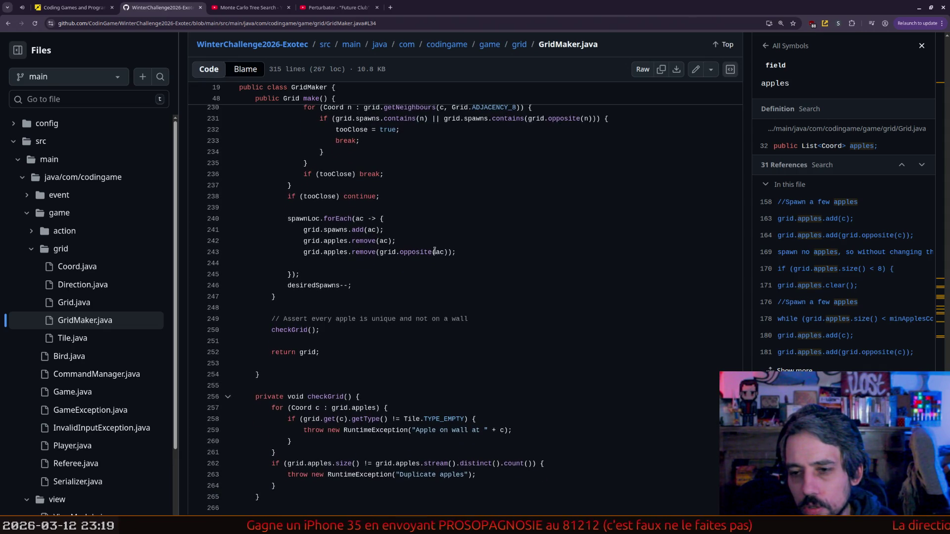
pyautogui.scroll(-1, 434, 251)
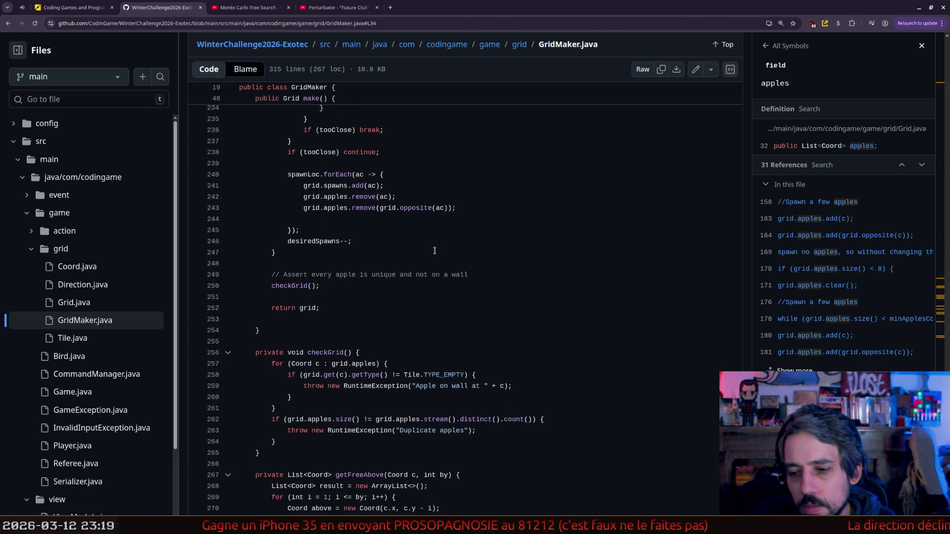
pyautogui.scroll(-2, 434, 251)
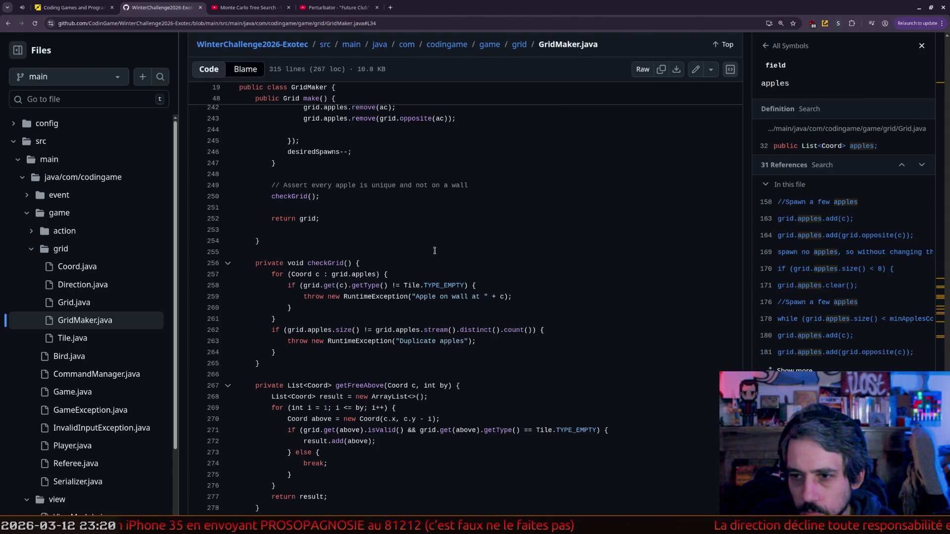
pyautogui.moveTo(312, 185); pyautogui.dragTo(468, 185)
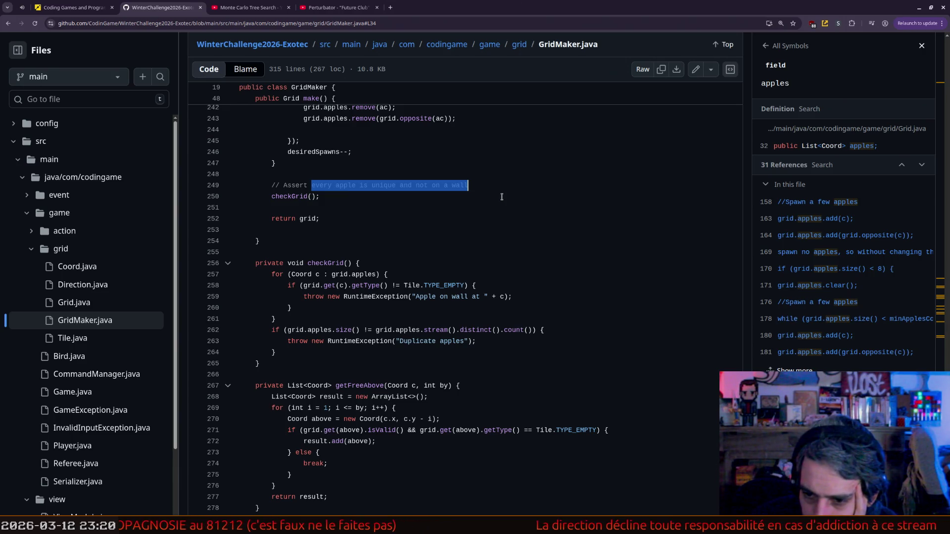
pyautogui.scroll(-2, 502, 197)
pyautogui.scroll(-1, 501, 197)
pyautogui.scroll(-1, 502, 196)
pyautogui.scroll(-3, 502, 197)
pyautogui.scroll(-3, 502, 196)
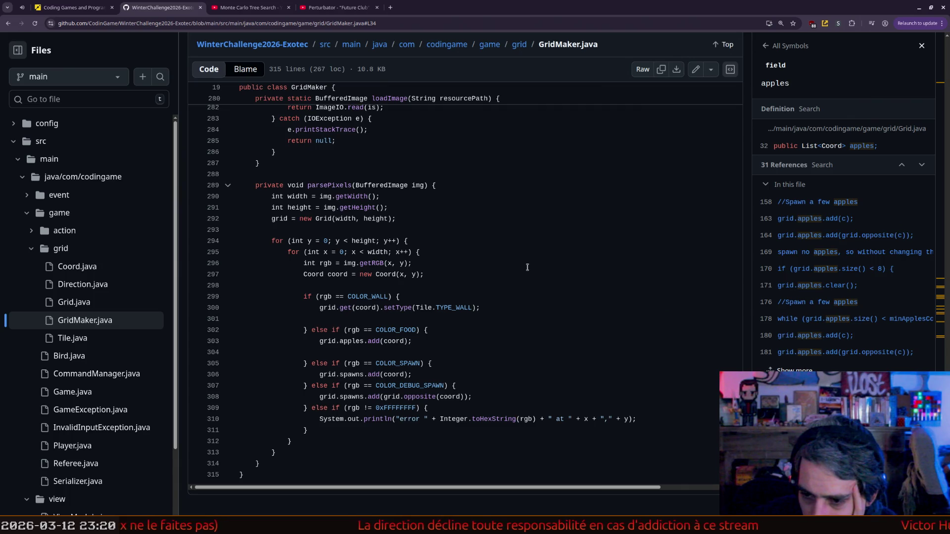
# - Select the minApplesCoords calculation on line 177 and show where minApplesCoords is used
pyautogui.scroll(2, 527, 267)
pyautogui.scroll(5, 528, 267)
pyautogui.scroll(3, 528, 267)
pyautogui.scroll(5, 527, 266)
pyautogui.scroll(4, 528, 266)
pyautogui.scroll(4, 527, 265)
pyautogui.scroll(3, 527, 264)
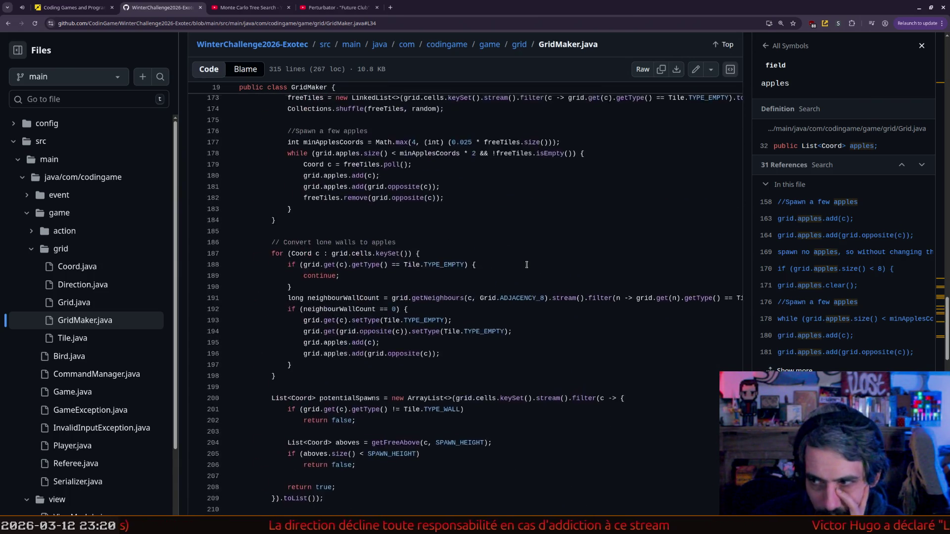
pyautogui.scroll(4, 526, 264)
pyautogui.scroll(-20, 526, 265)
pyautogui.scroll(1, 526, 264)
pyautogui.scroll(3, 526, 263)
pyautogui.scroll(3, 526, 261)
pyautogui.scroll(4, 527, 262)
pyautogui.scroll(2, 527, 262)
pyautogui.scroll(2, 526, 261)
pyautogui.scroll(1, 526, 261)
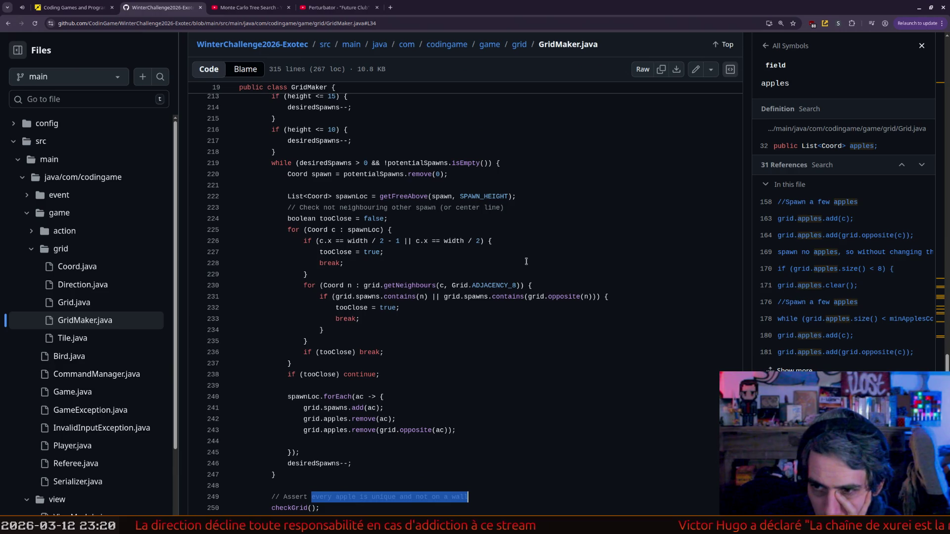
pyautogui.scroll(-3, 526, 262)
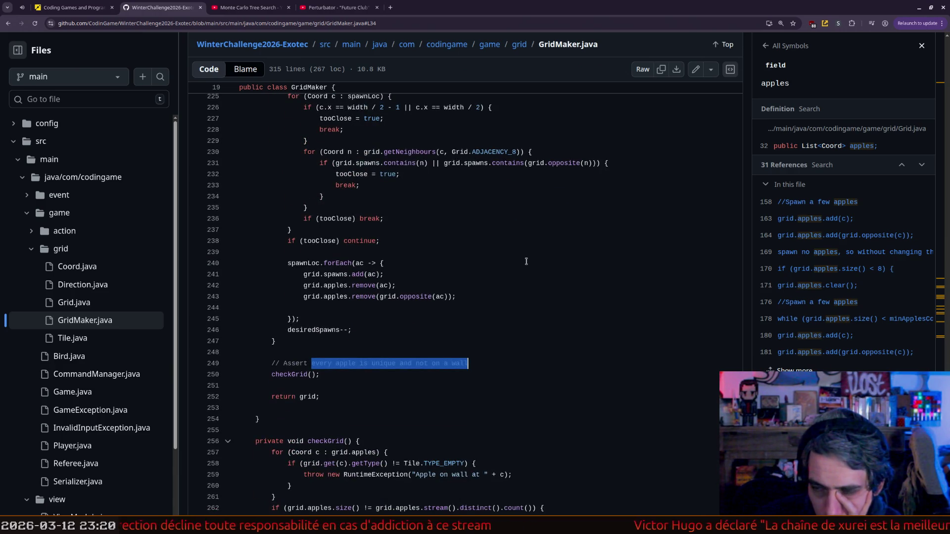
pyautogui.scroll(3, 526, 261)
pyautogui.scroll(1, 526, 261)
pyautogui.scroll(10, 526, 261)
pyautogui.scroll(2, 526, 261)
pyautogui.scroll(1, 526, 261)
pyautogui.scroll(1, 484, 260)
pyautogui.scroll(1, 481, 260)
pyautogui.scroll(1, 438, 261)
pyautogui.scroll(1, 430, 253)
pyautogui.scroll(2, 420, 237)
pyautogui.scroll(1, 414, 231)
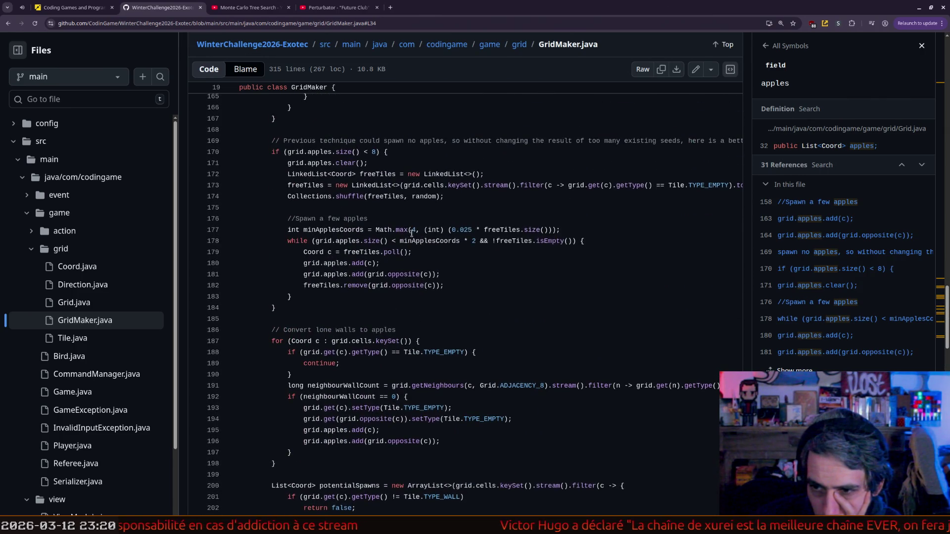
pyautogui.moveTo(326, 229); pyautogui.dragTo(551, 230)
pyautogui.click(459, 241)
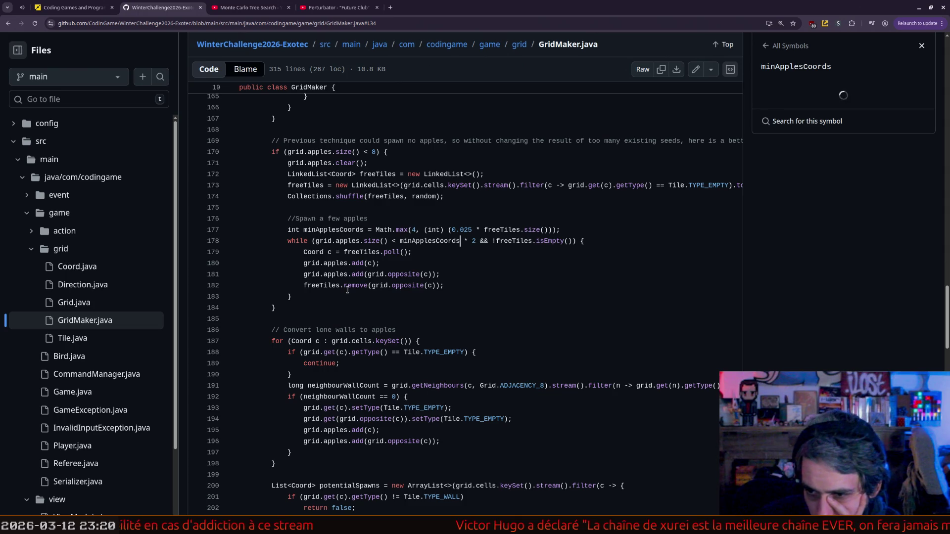
# - Show references for cells, then nextDouble's 4 references on lines 61, 73, 86 and 162
pyautogui.scroll(1, 348, 290)
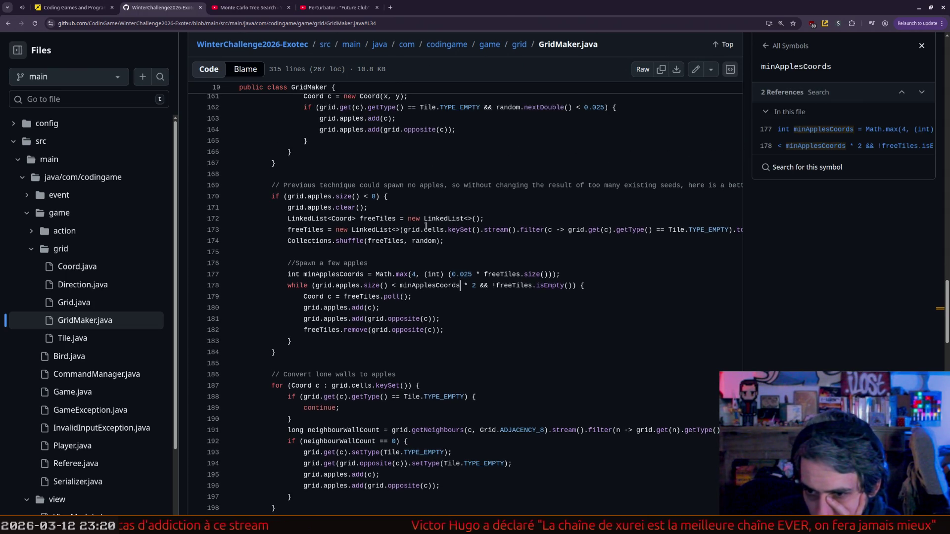
pyautogui.click(425, 230)
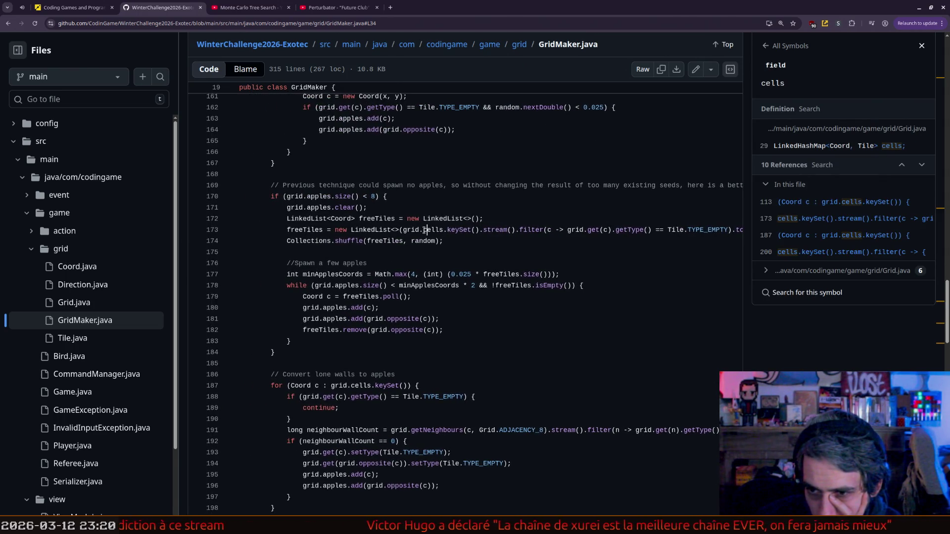
pyautogui.scroll(5, 424, 229)
pyautogui.moveTo(340, 329); pyautogui.dragTo(543, 330)
pyautogui.click(556, 330)
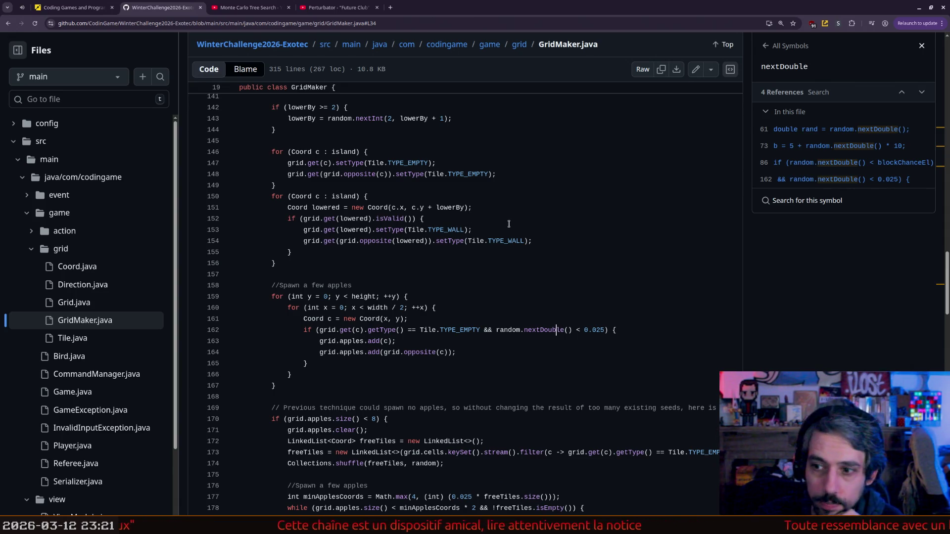
# - Mark the nextDouble call on line 162, then switch to CLion's game_engine.h
pyautogui.scroll(1, 490, 213)
pyautogui.scroll(-2, 488, 220)
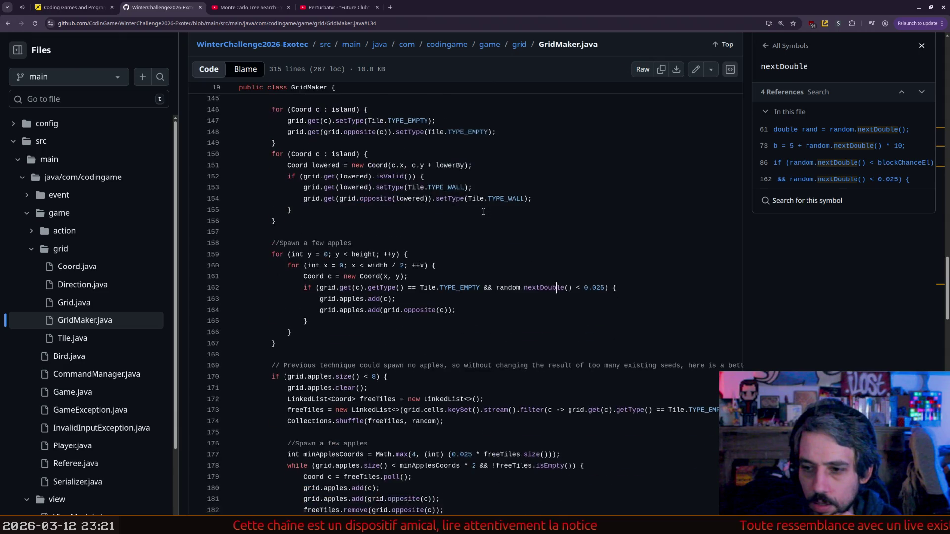
pyautogui.doubleClick(553, 284)
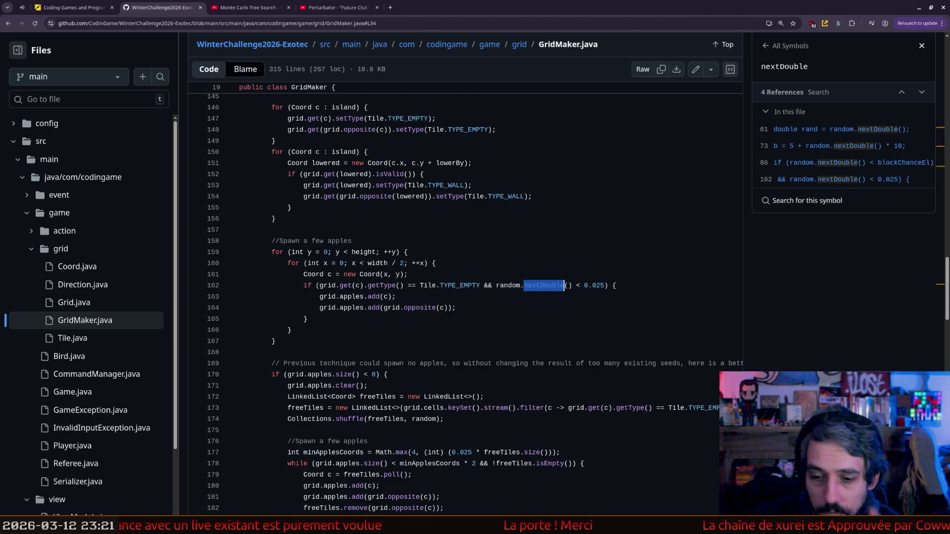
pyautogui.hotkey('alt', 'Tab')
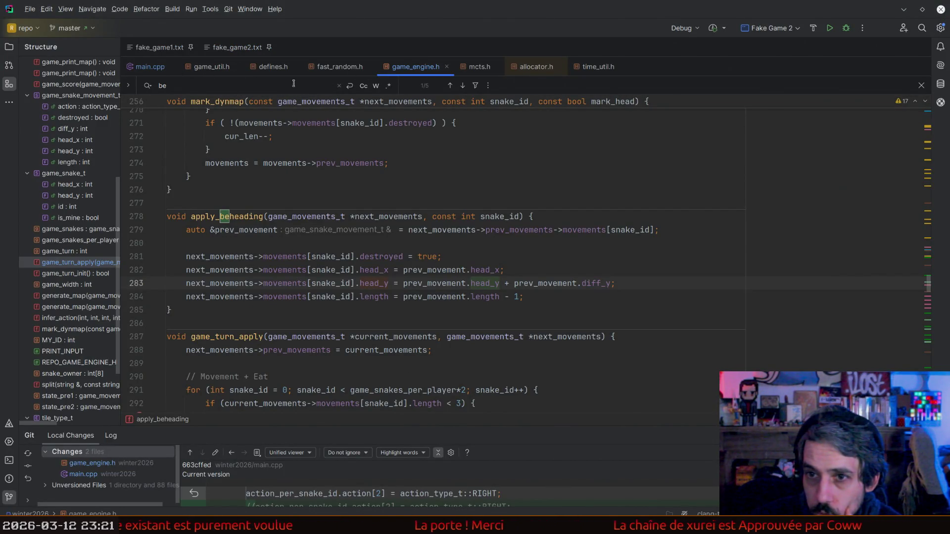
# - In defines.h, mark MAX_GAME_WIDTH and MAX_GAME_HEIGHT, then start a calculation in the calculator
pyautogui.click(273, 66)
pyautogui.doubleClick(235, 96)
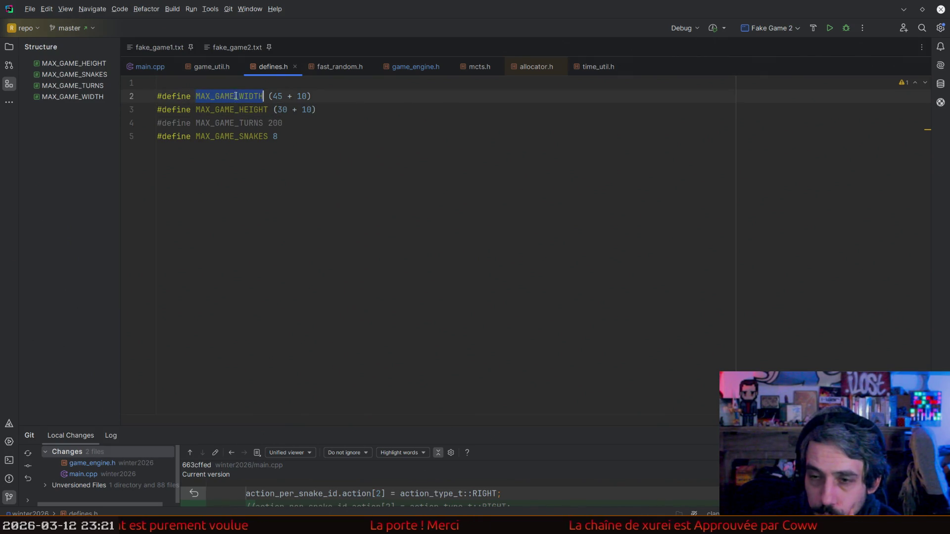
pyautogui.doubleClick(211, 109)
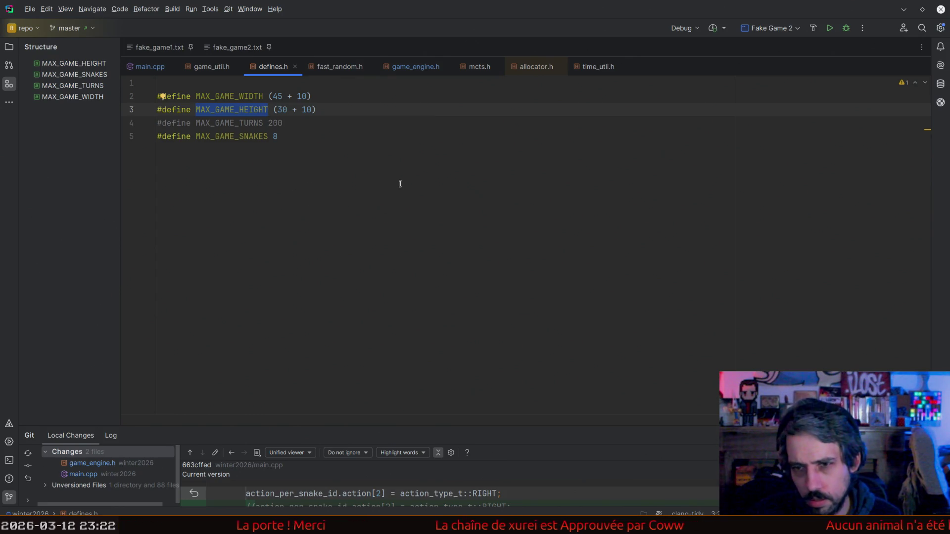
pyautogui.press('XF86Calculator')
pyautogui.press('BackSpace')
pyautogui.press('BackSpace')
pyautogui.press('BackSpace')
pyautogui.press('BackSpace')
pyautogui.write('45*2')
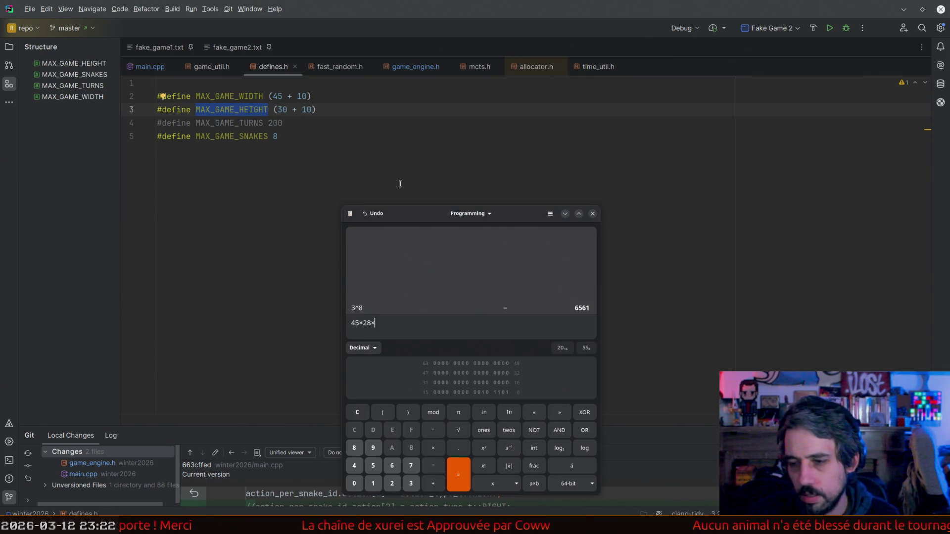
pyautogui.write('0.025')
# - Evaluate 45×28×0.025 = 31.5 in GNOME Calculator and focus its window
pyautogui.press('Return')
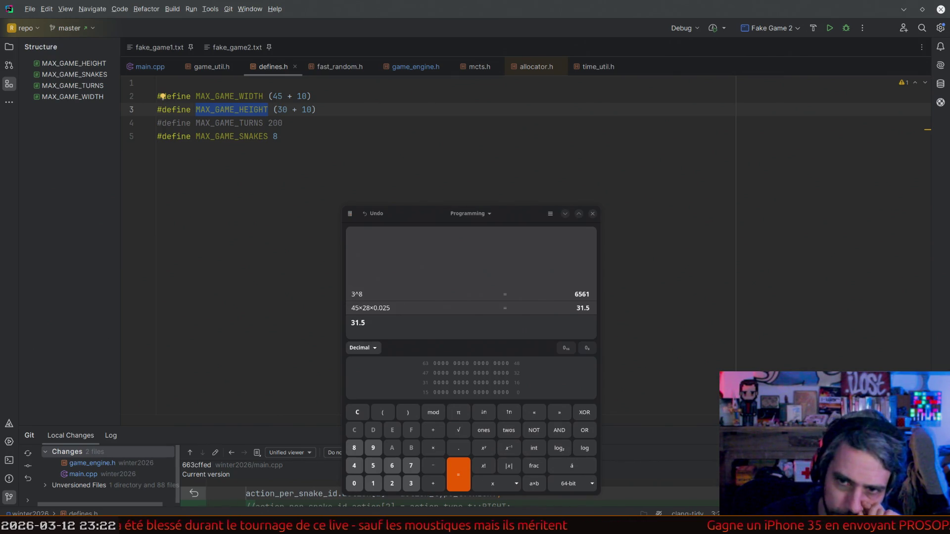
pyautogui.click(371, 279)
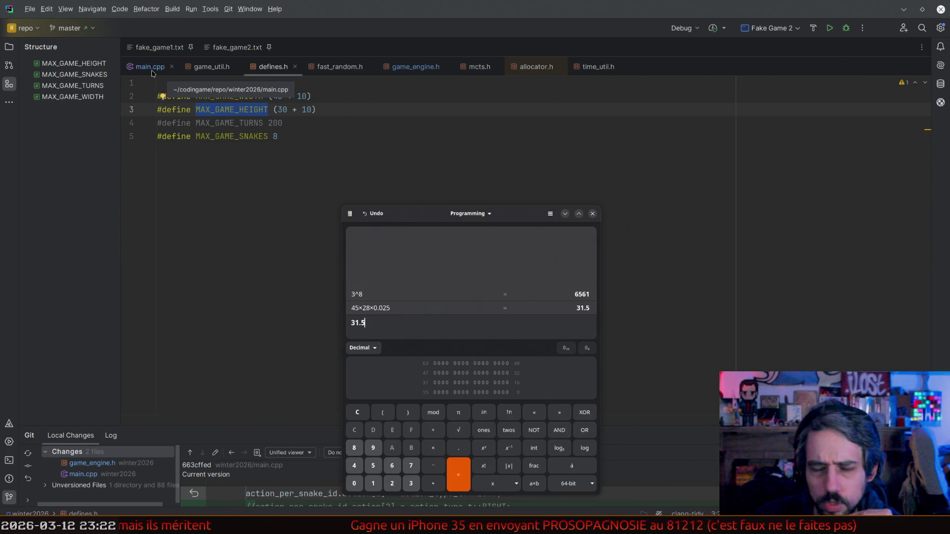
# - View main.cpp's end of main() at empty line 104, then clear the calculator entry
pyautogui.click(150, 67)
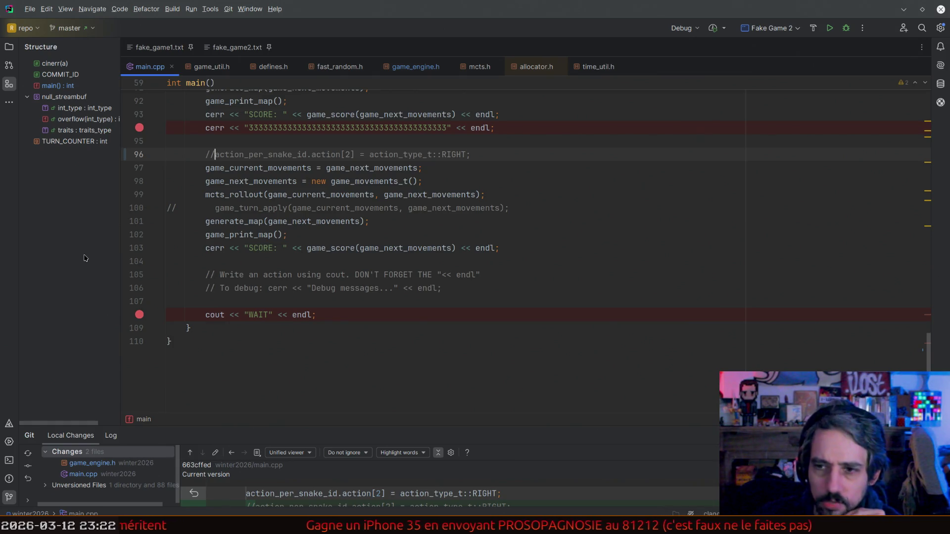
pyautogui.click(433, 262)
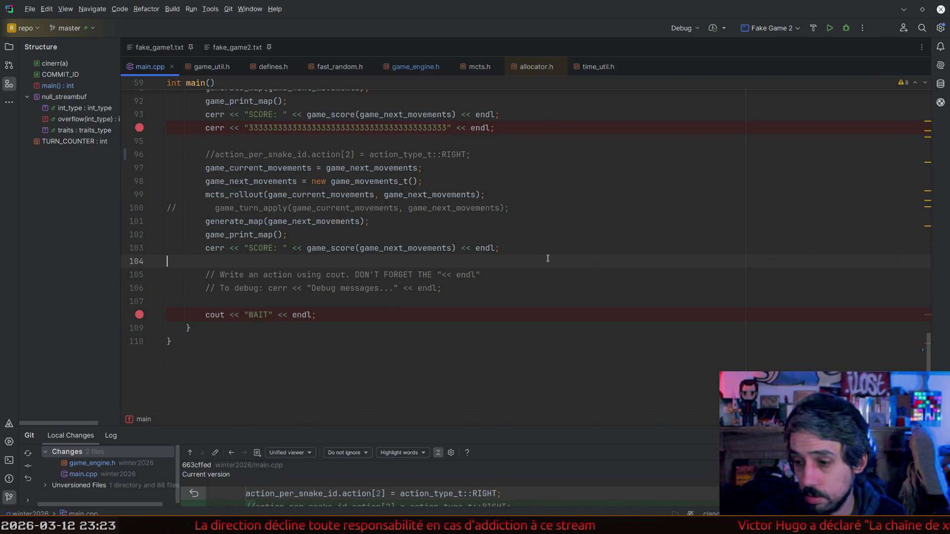
pyautogui.hotkey('alt', 'Tab')
pyautogui.hotkey('ctrl', 'a')
# - Compute 128÷8 = 16, recall 31.5 from history, and return to defines.h
pyautogui.write('128/8')
pyautogui.press('Return')
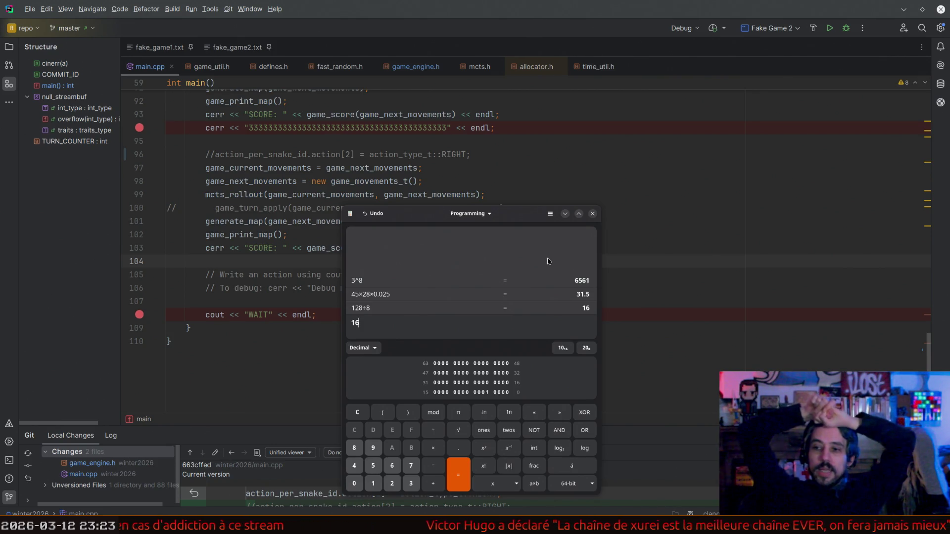
pyautogui.click(583, 294)
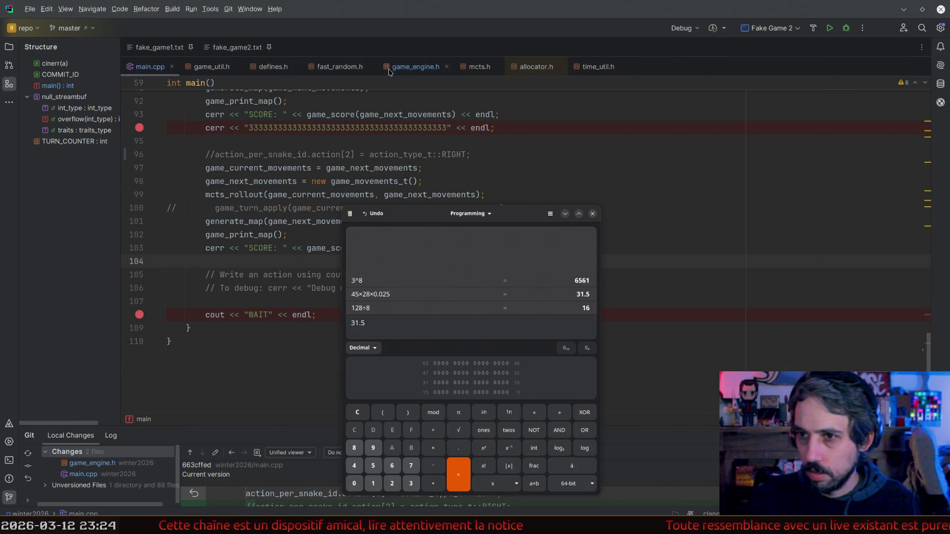
pyautogui.click(273, 66)
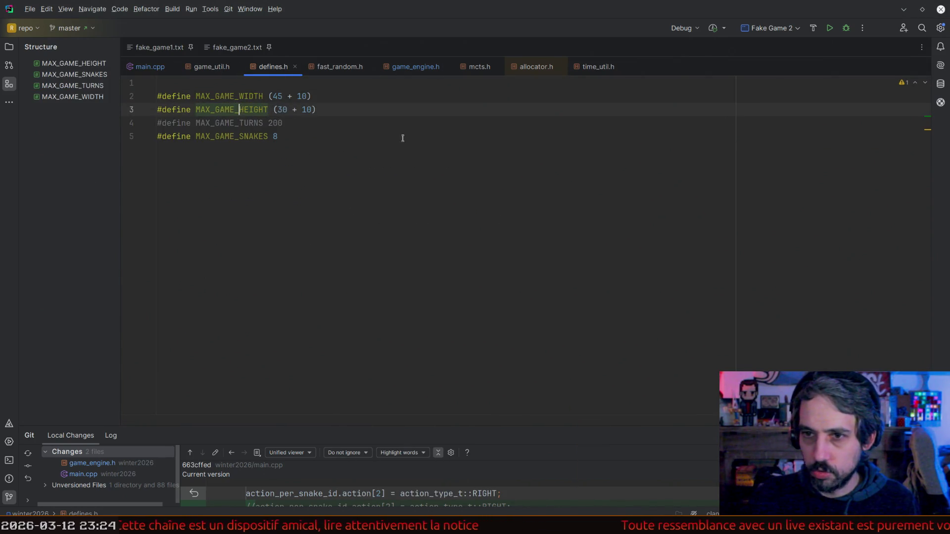
# - Compute 45×30÷8 = 168.75 in the calculator, recall 31.5, then refocus CLion's editor
pyautogui.hotkey('alt', 'Tab')
pyautogui.write('45*3')
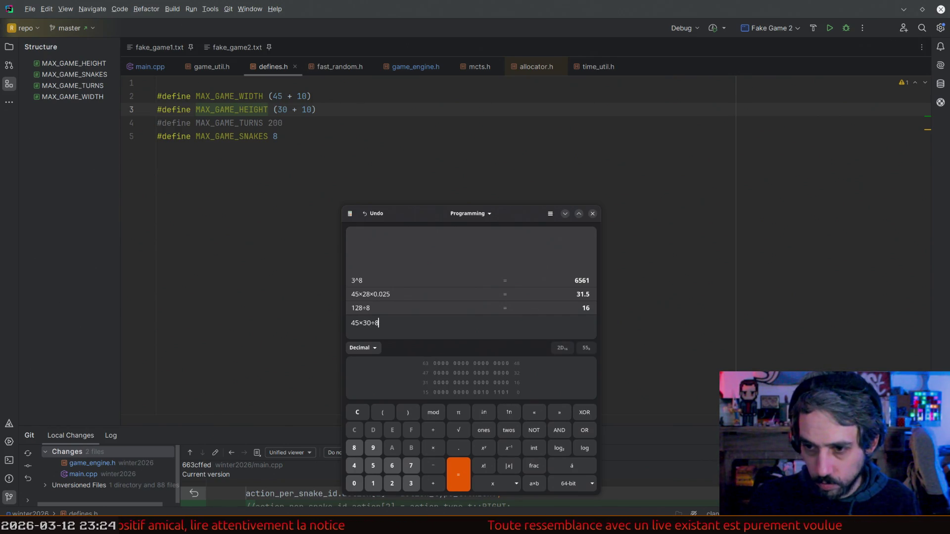
pyautogui.press('Return')
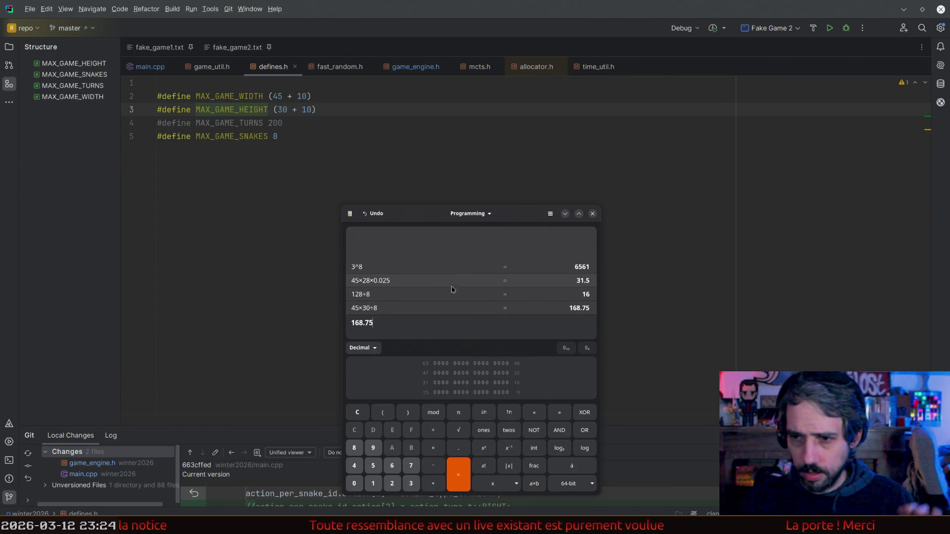
pyautogui.click(578, 281)
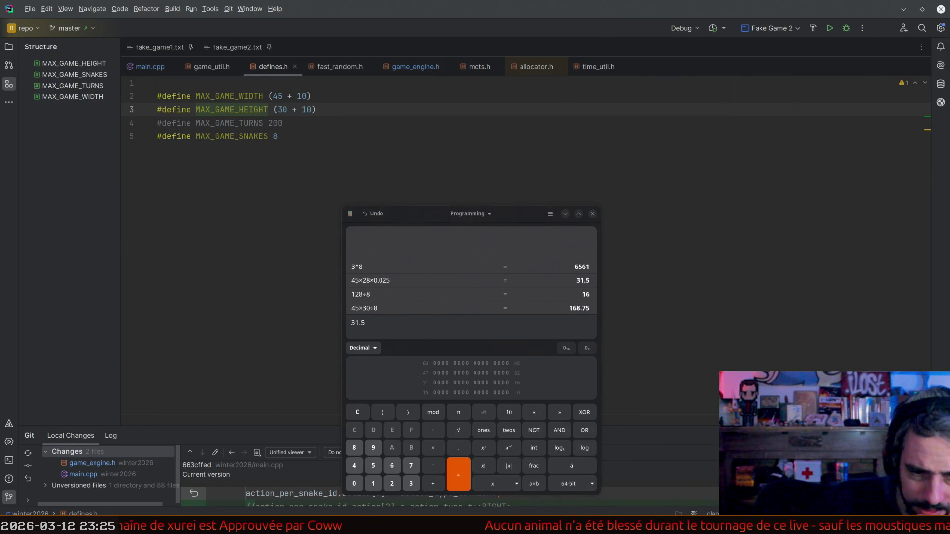
pyautogui.click(384, 162)
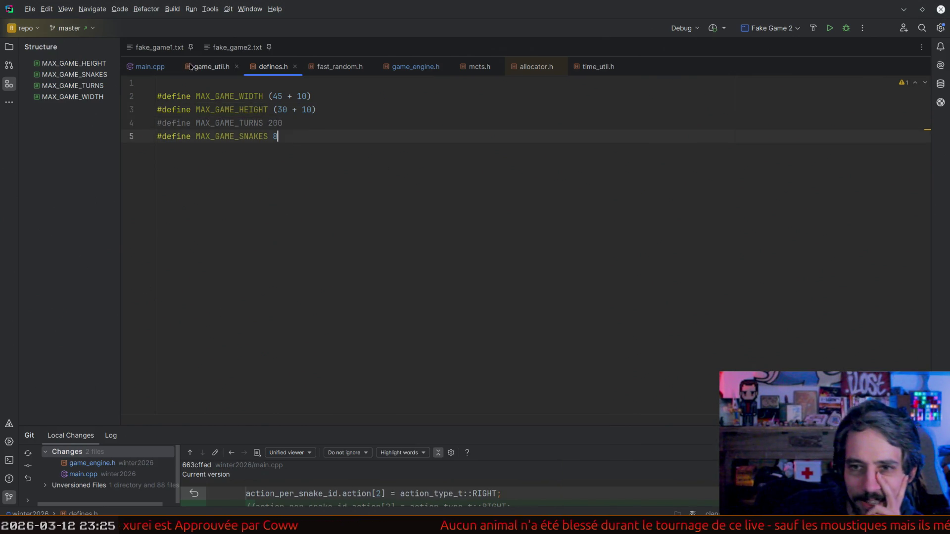
# - Close main.cpp and reopen it from the Project tree as the first editor tab
pyautogui.click(171, 67)
pyautogui.hotkey('alt', '1')
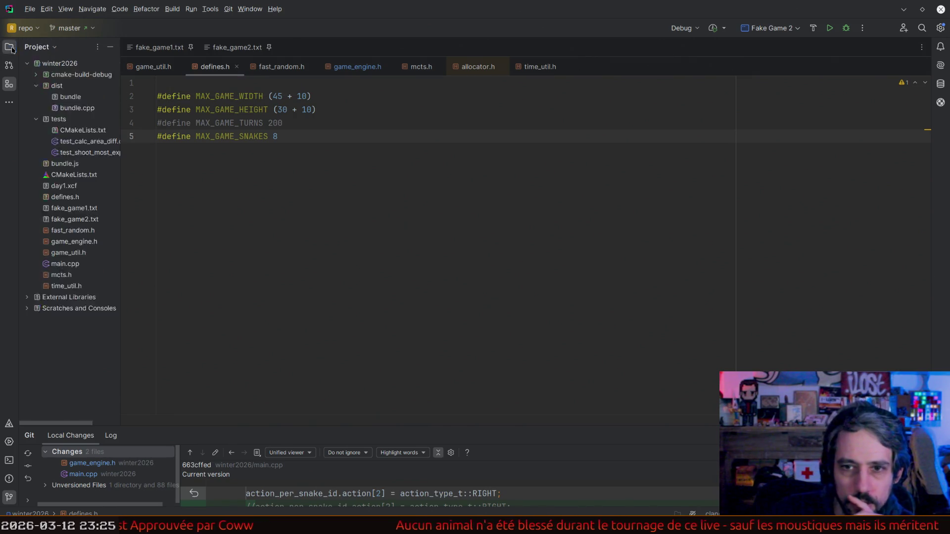
pyautogui.click(69, 222)
pyautogui.moveTo(69, 222)
pyautogui.mouseDown()
pyautogui.moveTo(137, 68)
pyautogui.moveTo(146, 69)
pyautogui.mouseUp()
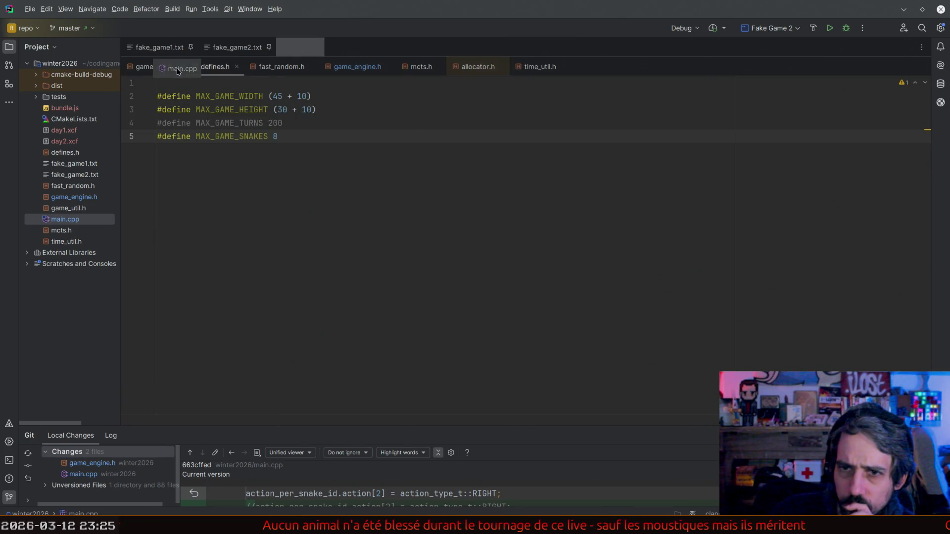
pyautogui.moveTo(146, 69)
pyautogui.mouseDown()
pyautogui.moveTo(313, 66)
pyautogui.moveTo(182, 76)
pyautogui.mouseUp()
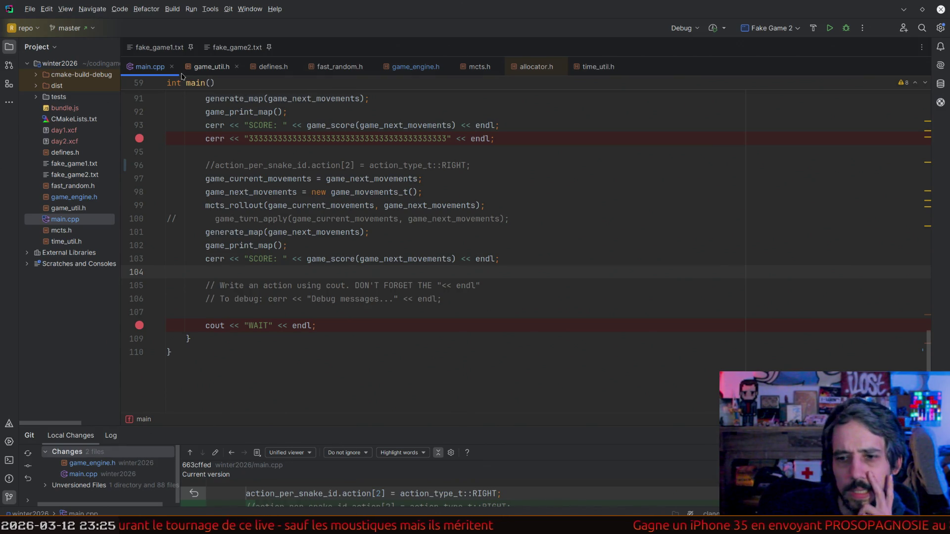
# - Place the caret in the score output lines, then jump to the mcts_rollout definition in mcts.h
pyautogui.click(471, 255)
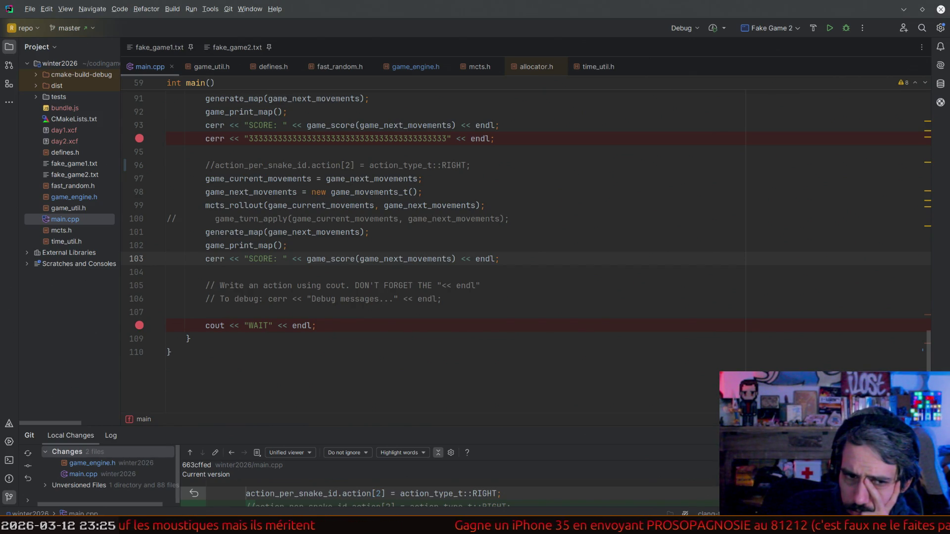
pyautogui.click(570, 237)
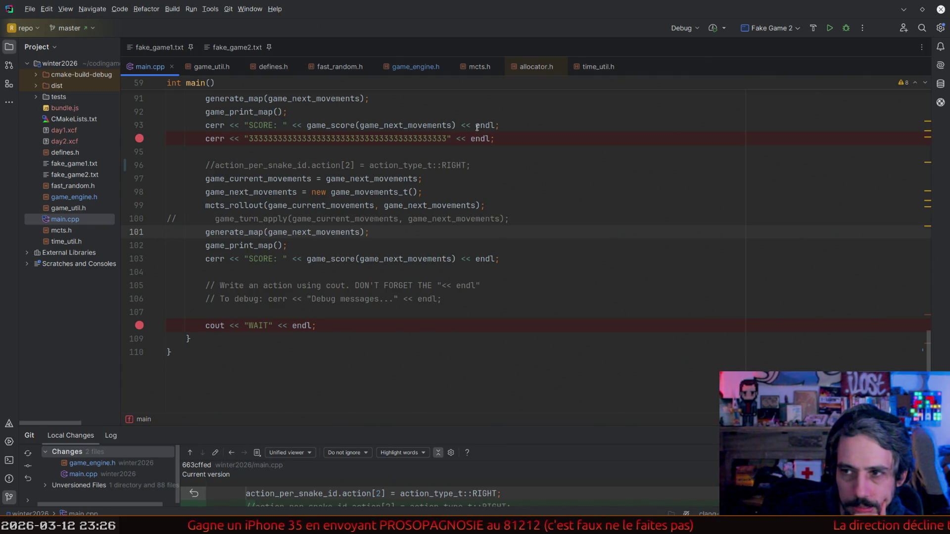
pyautogui.keyDown('ctrl'); pyautogui.click(238, 205); pyautogui.keyUp('ctrl')
# - Select the whole mcts_rollout function in mcts.h and look up what FastRandom::next() does
pyautogui.scroll(-3, 347, 247)
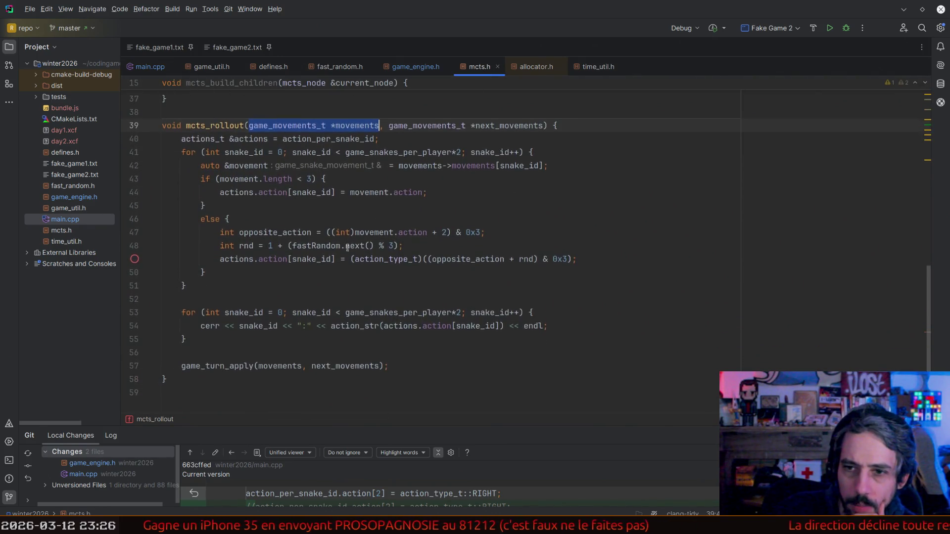
pyautogui.click(206, 392)
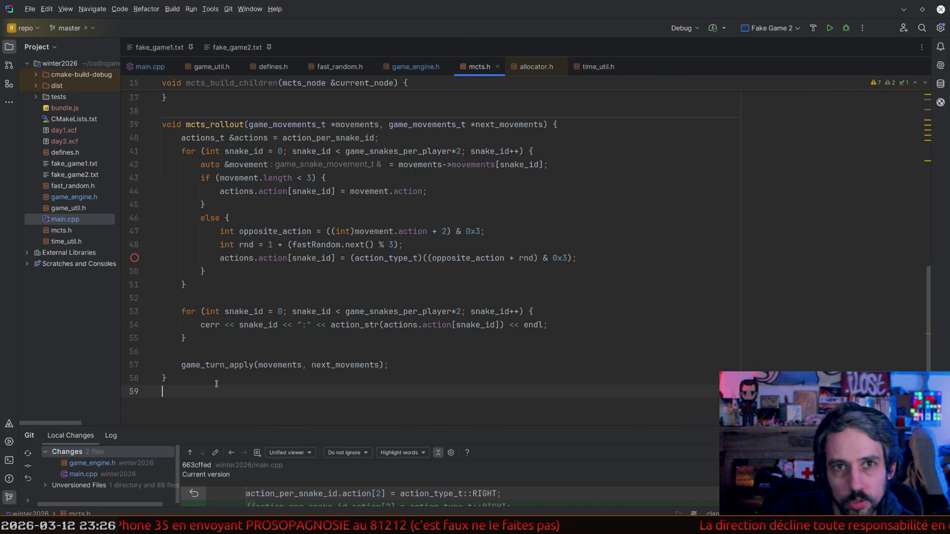
pyautogui.moveTo(217, 384); pyautogui.dragTo(158, 131)
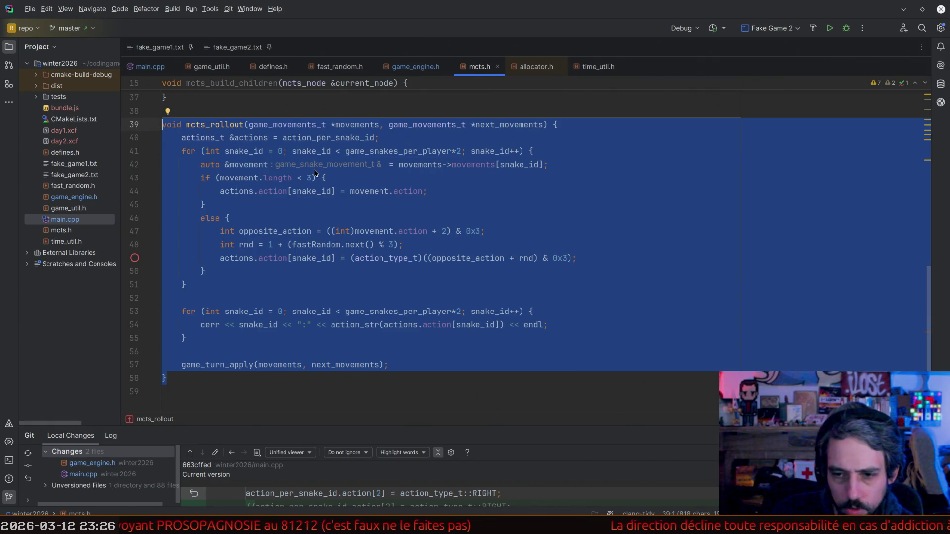
pyautogui.click(350, 244)
pyautogui.moveTo(351, 243)
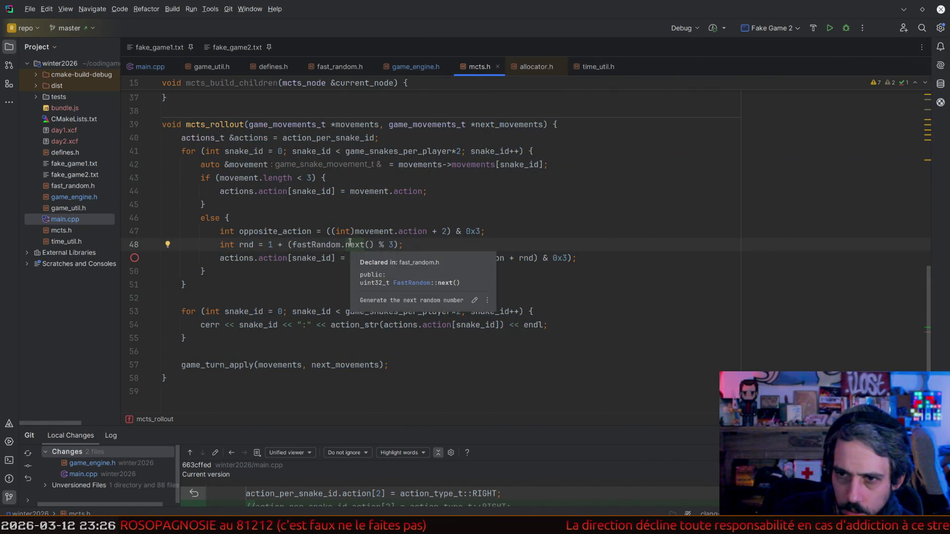
pyautogui.scroll(4, 346, 250)
pyautogui.scroll(8, 345, 255)
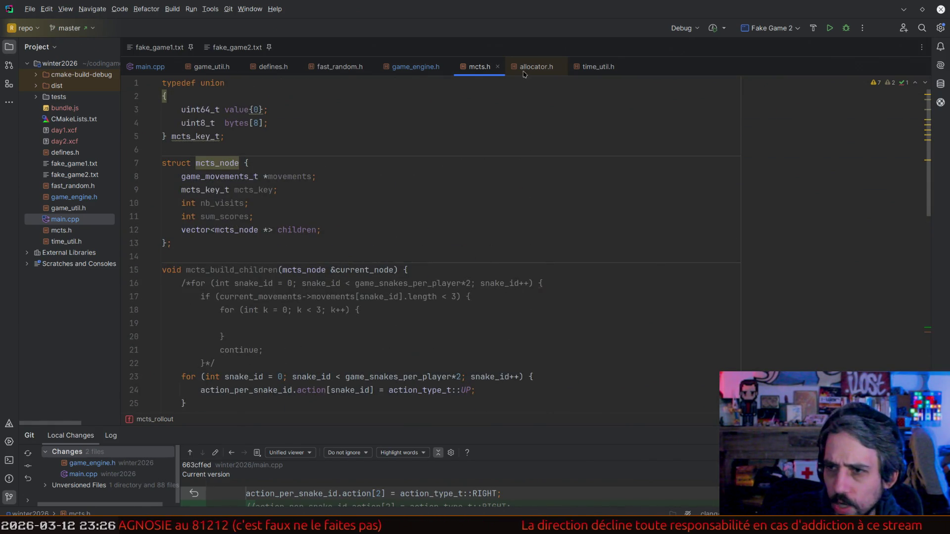
# - Bring up game_engine.h at the action_type_t enum listing UP 0, RIGHT 1, DOWN 2, LEFT 3
pyautogui.click(411, 66)
pyautogui.scroll(5, 437, 223)
pyautogui.scroll(5, 437, 223)
pyautogui.scroll(5, 437, 223)
pyautogui.scroll(-1, 437, 223)
pyautogui.scroll(-3, 422, 233)
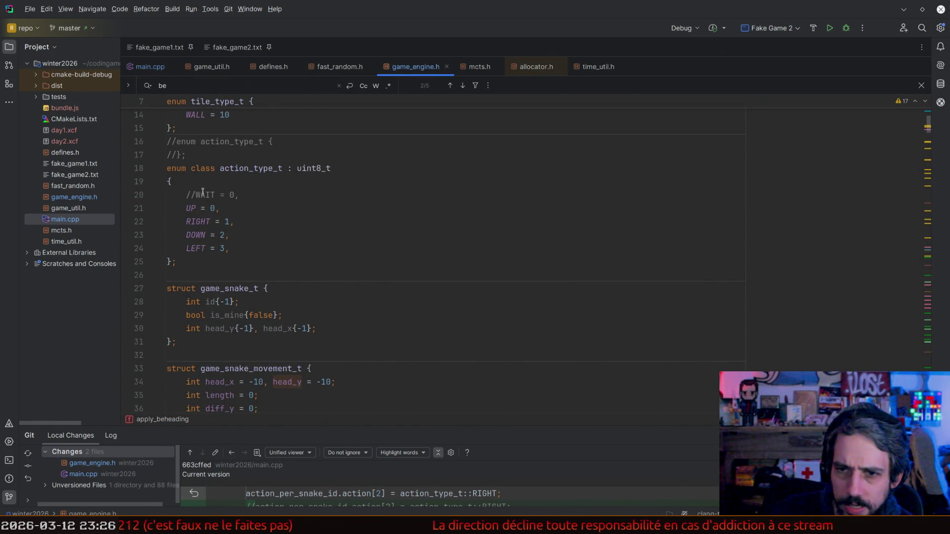
pyautogui.moveTo(167, 168); pyautogui.dragTo(229, 248)
pyautogui.press('Up')
pyautogui.press('Up')
pyautogui.click(190, 210)
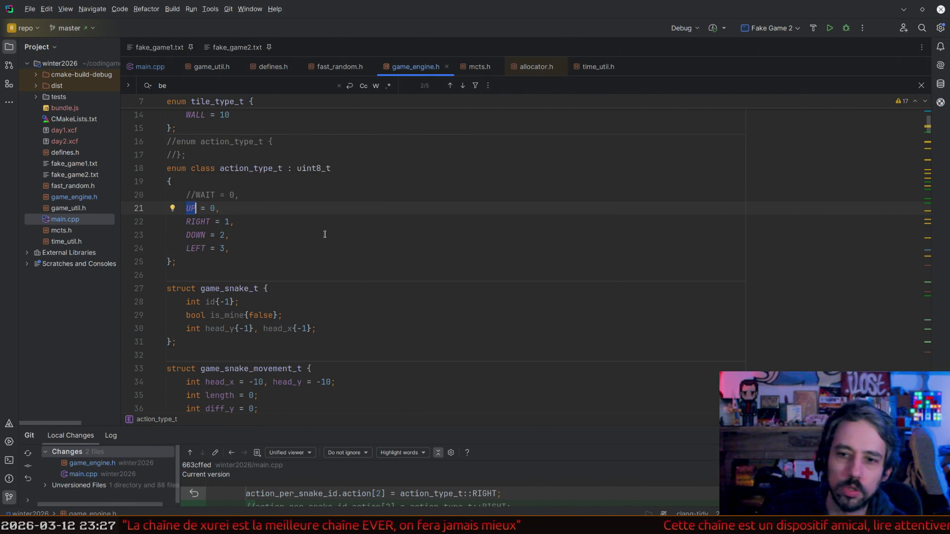
pyautogui.click(269, 228)
pyautogui.moveTo(188, 208); pyautogui.dragTo(238, 247)
pyautogui.click(239, 248)
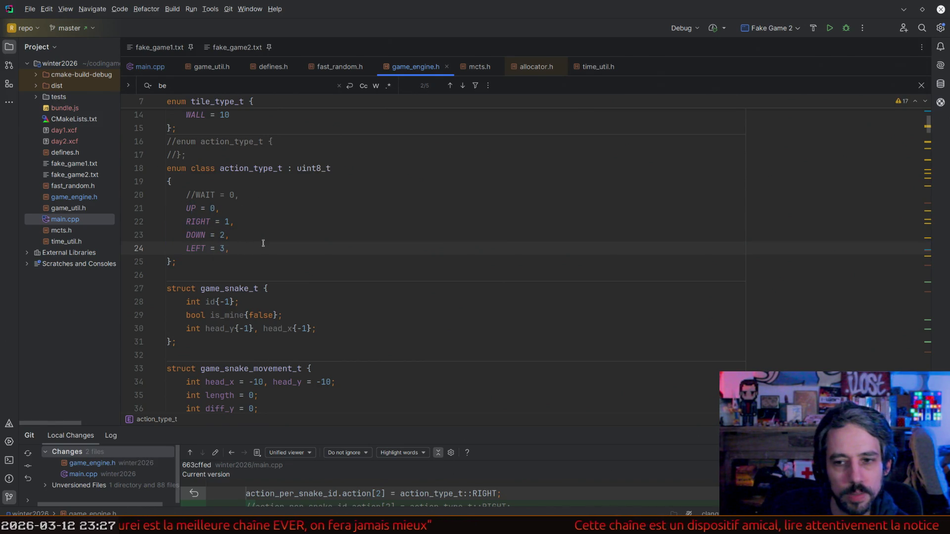
pyautogui.press('BackSpace')
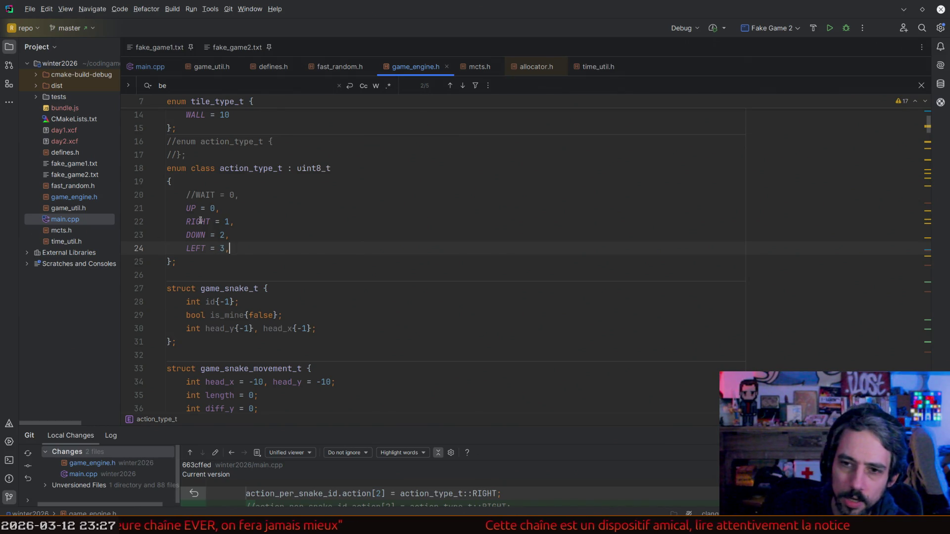
pyautogui.click(190, 209)
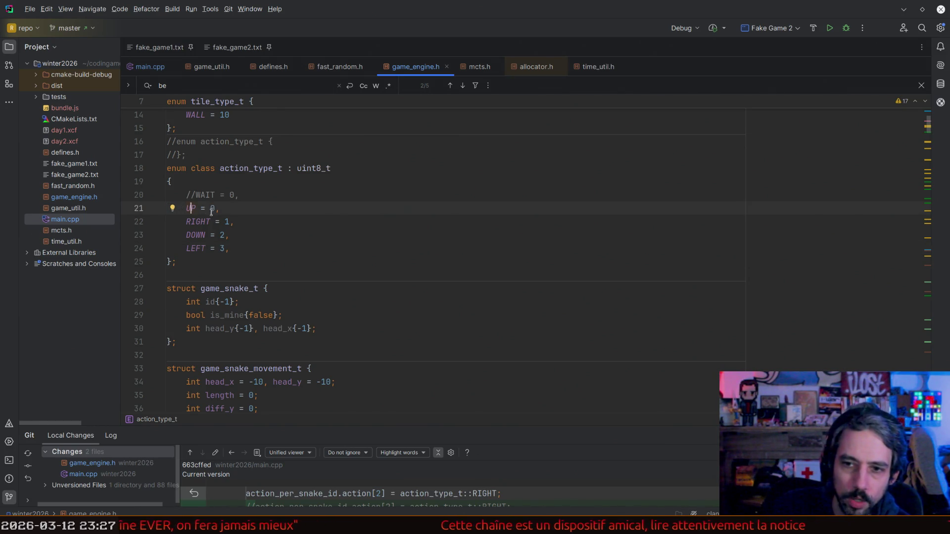
pyautogui.click(224, 235)
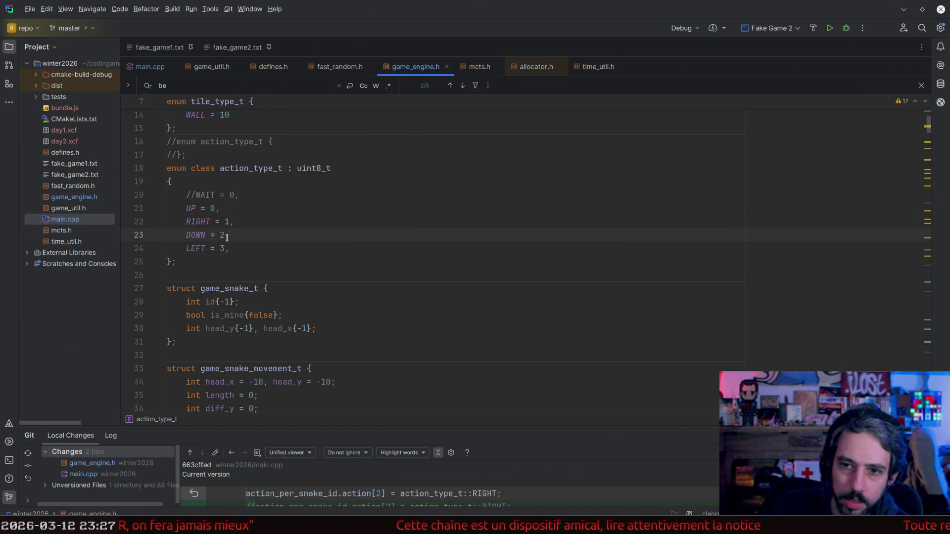
pyautogui.click(196, 235)
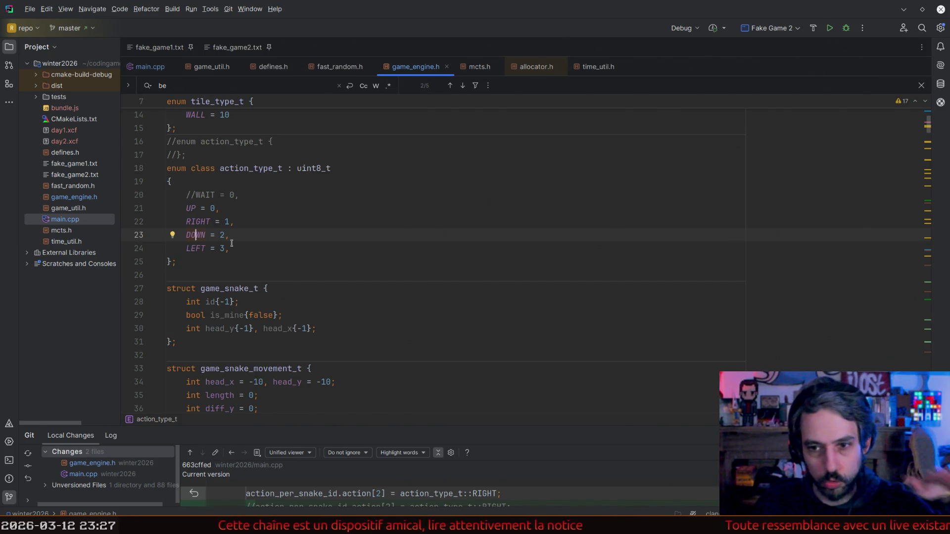
pyautogui.click(235, 243)
pyautogui.click(194, 237)
pyautogui.press('Up')
pyautogui.press('Up')
pyautogui.press('Home')
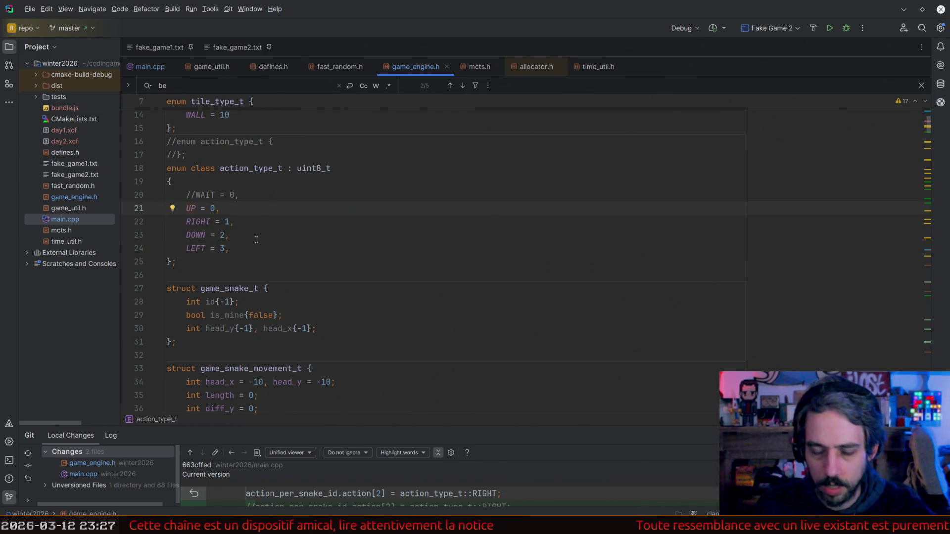
pyautogui.moveTo(193, 230)
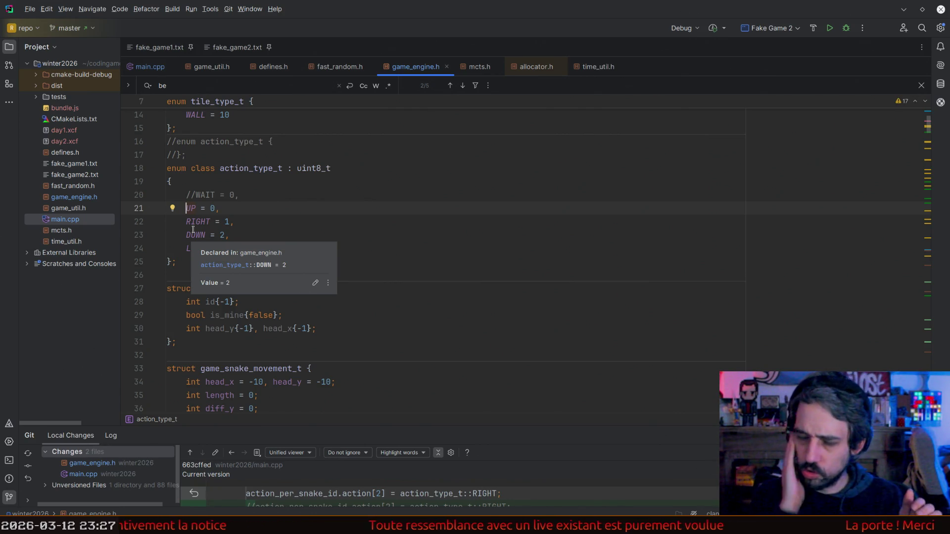
pyautogui.click(201, 235)
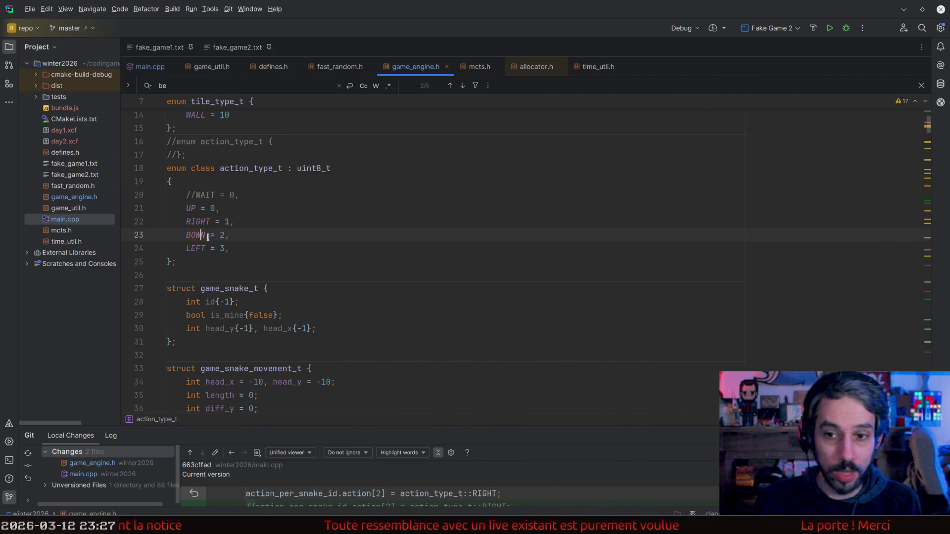